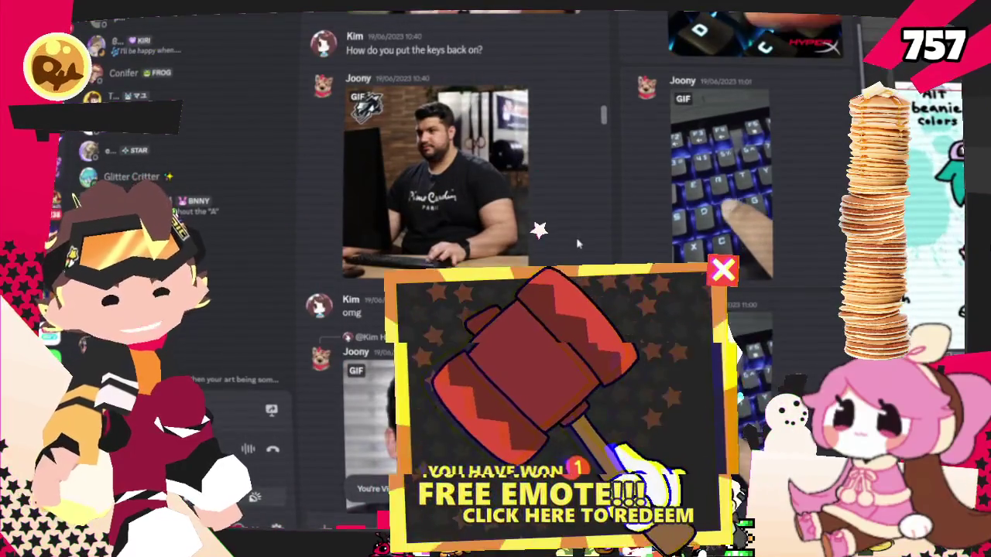
scroll(557, 232, down, 3)
- Highlight the question about putting the keys back, then clear the selection
scroll(557, 255, up, 3)
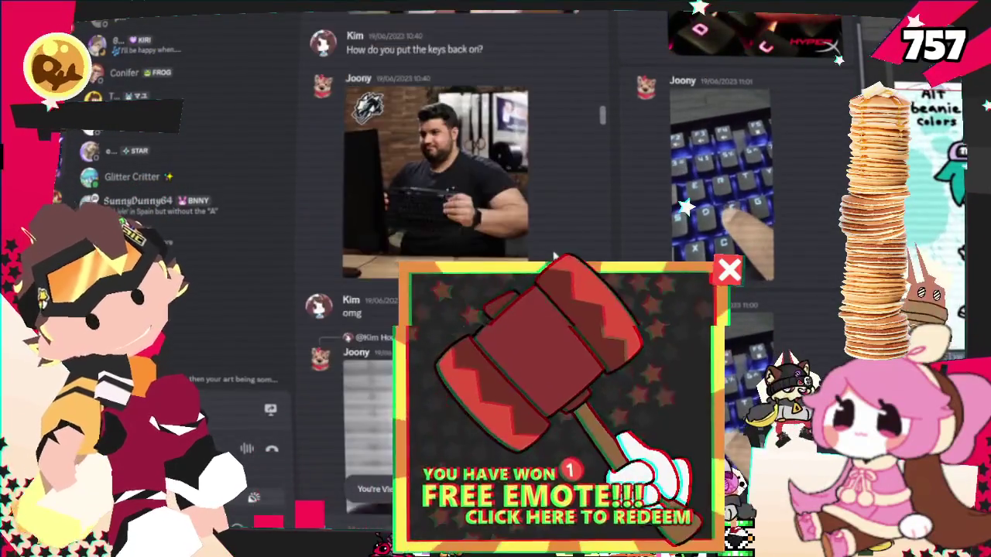
scroll(554, 256, up, 3)
scroll(552, 256, up, 3)
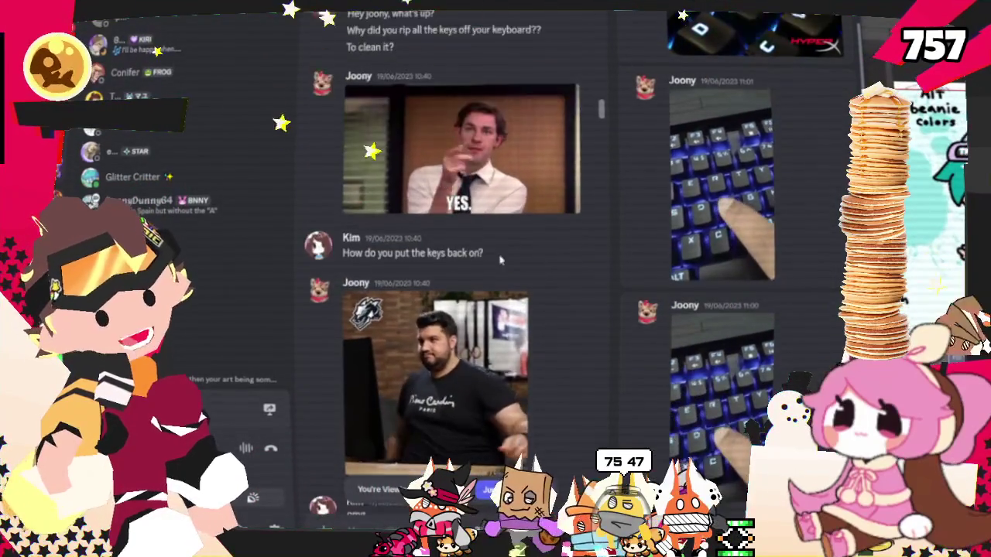
drag(343, 252, 450, 269)
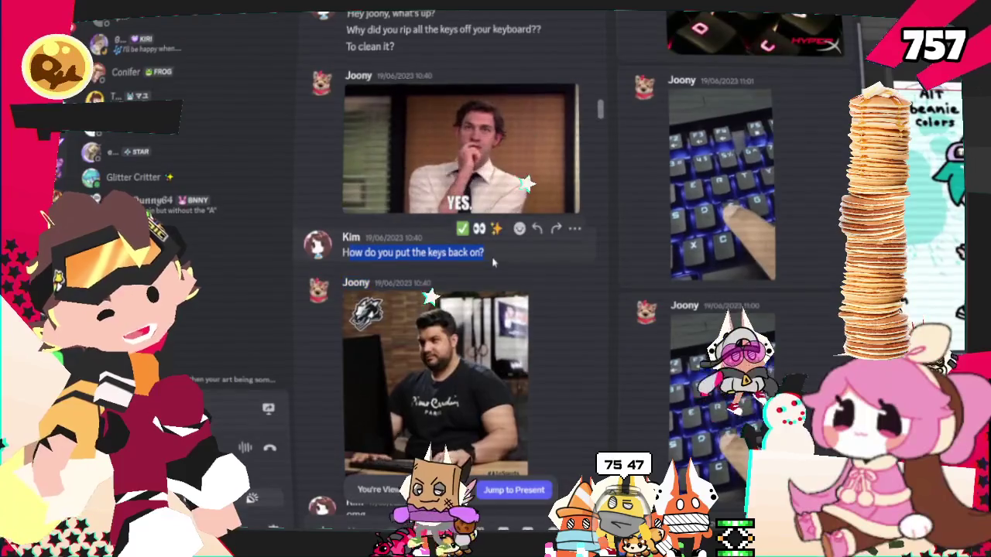
click(489, 325)
- Zoom the grinning character sketch to fill the canvas and switch to the Pencil tool
scroll(489, 326, down, 3)
mouse_move(492, 300)
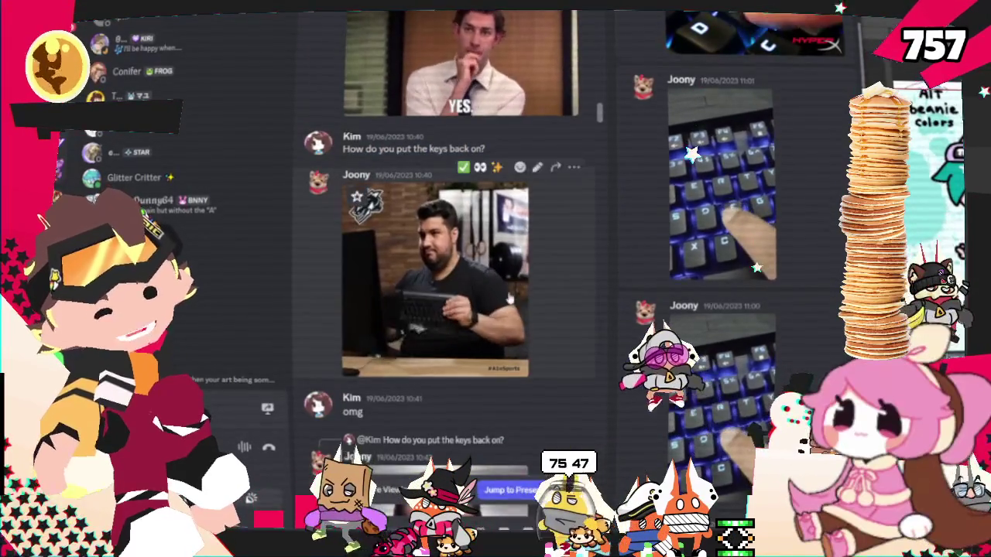
scroll(490, 299, up, 3)
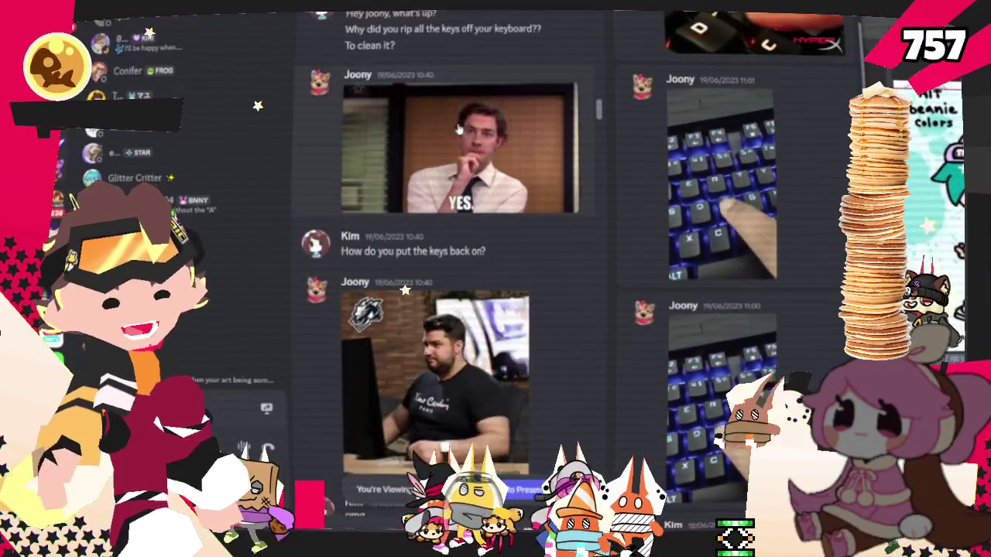
scroll(407, 237, down, 5)
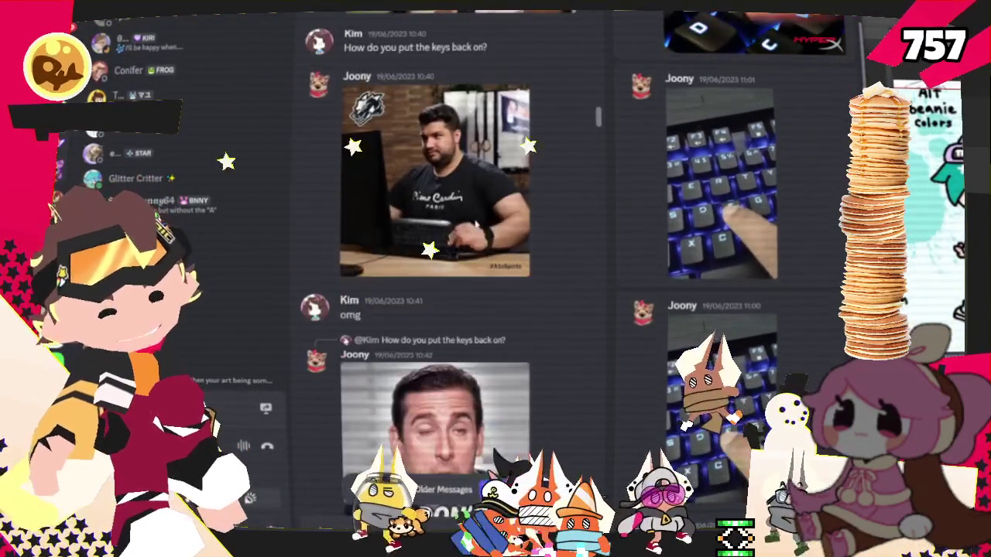
scroll(407, 238, down, 3)
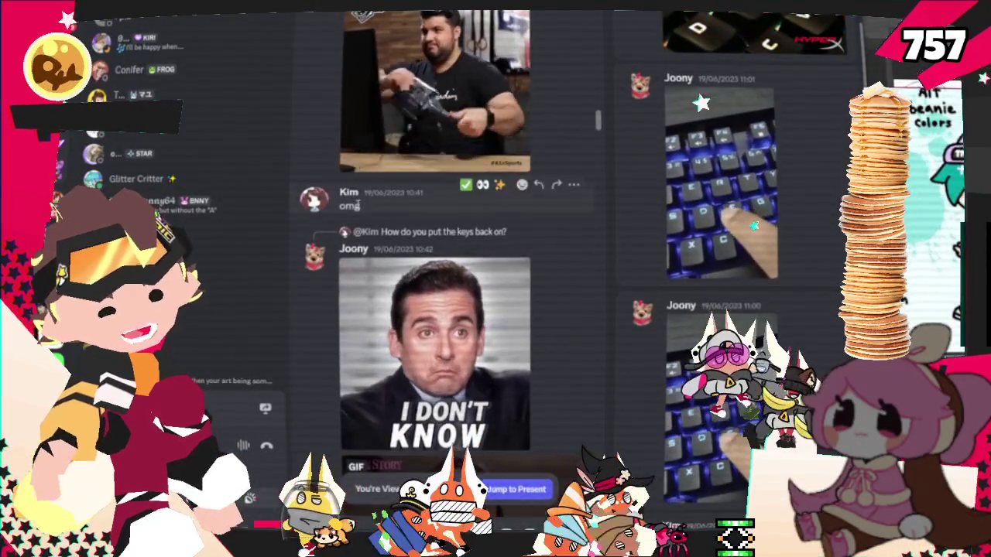
scroll(357, 205, down, 3)
scroll(443, 218, down, 3)
scroll(448, 228, down, 3)
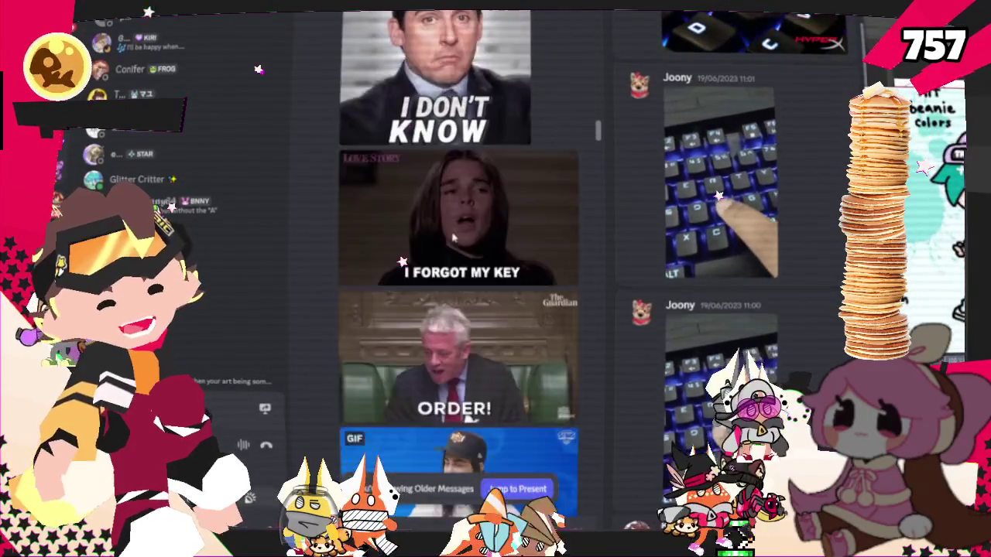
scroll(402, 268, down, 3)
scroll(415, 316, down, 3)
scroll(418, 316, down, 3)
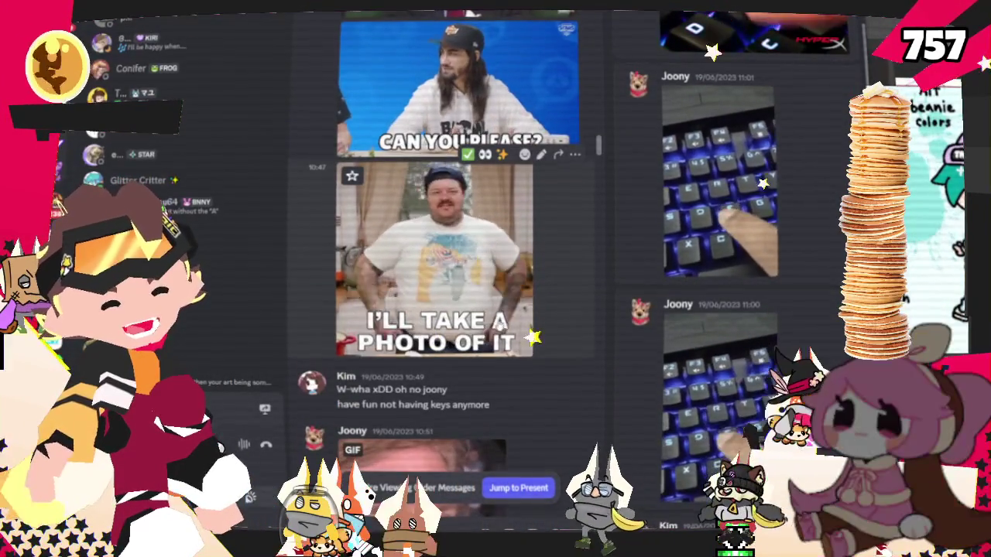
scroll(432, 214, down, 3)
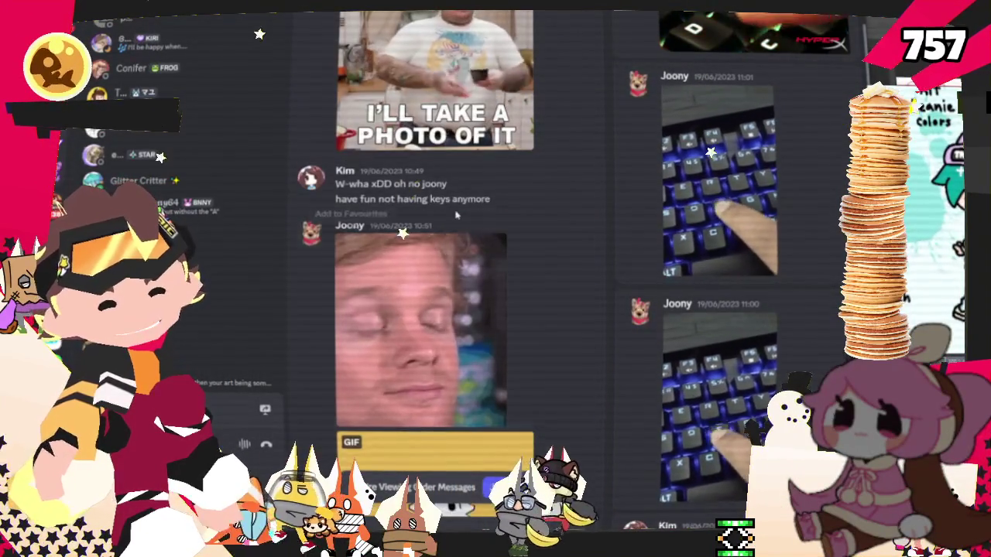
scroll(446, 221, down, 2)
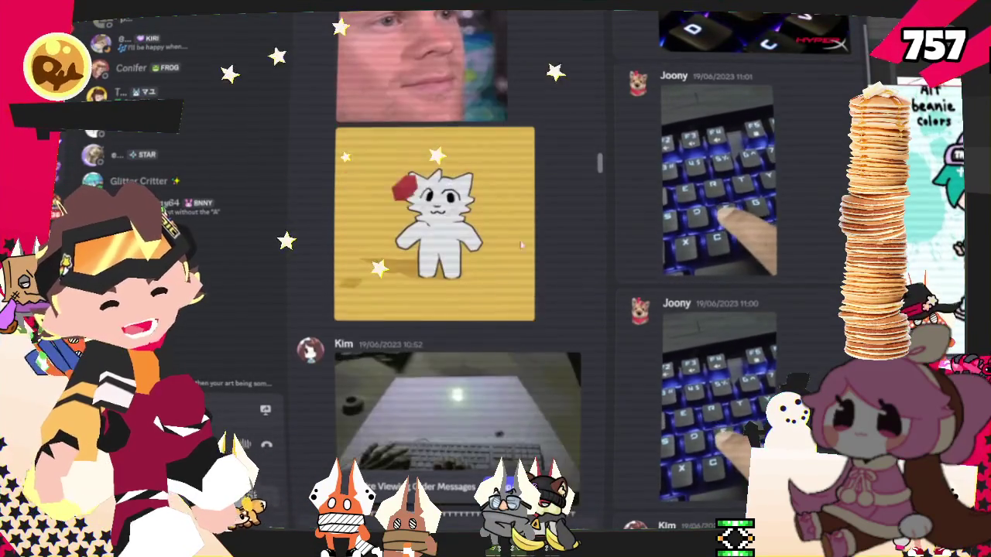
scroll(545, 247, down, 2)
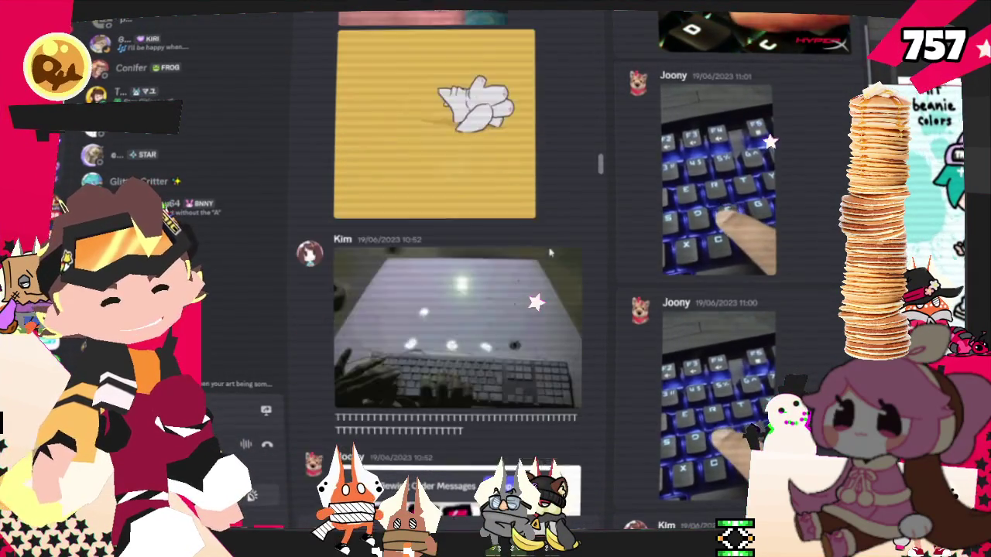
scroll(537, 310, down, 2)
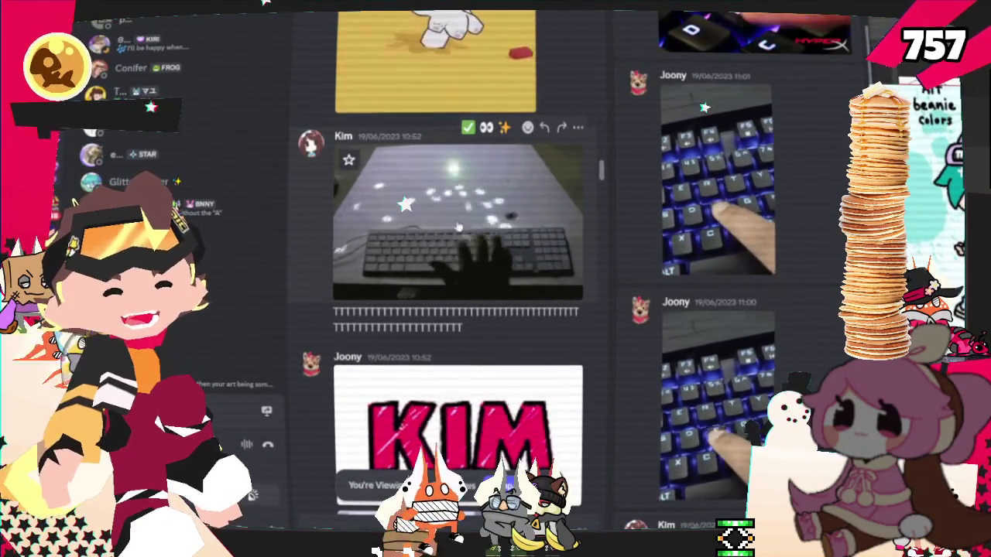
scroll(505, 226, down, 2)
scroll(479, 210, down, 5)
scroll(488, 156, down, 3)
scroll(475, 174, down, 2)
scroll(465, 194, down, 2)
scroll(462, 202, down, 2)
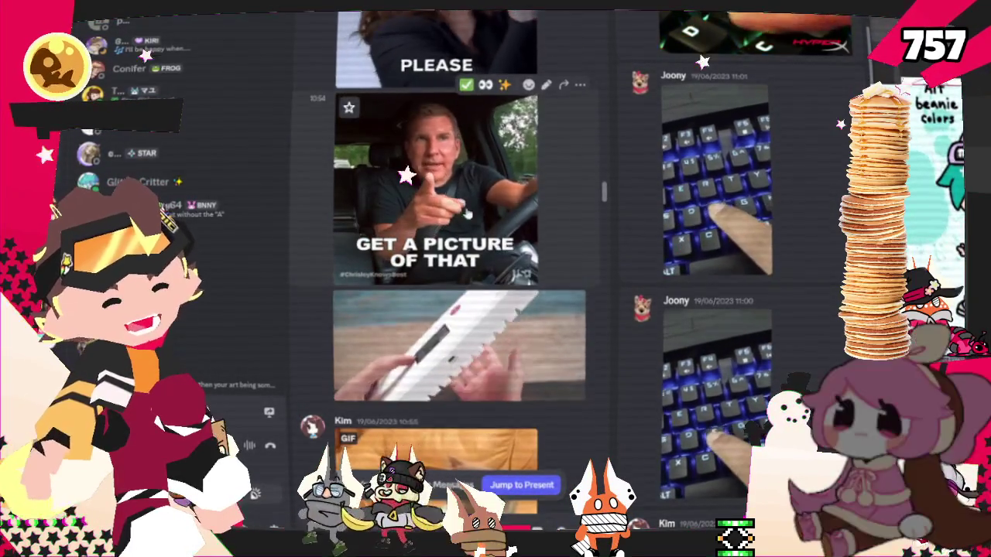
scroll(466, 248, down, 3)
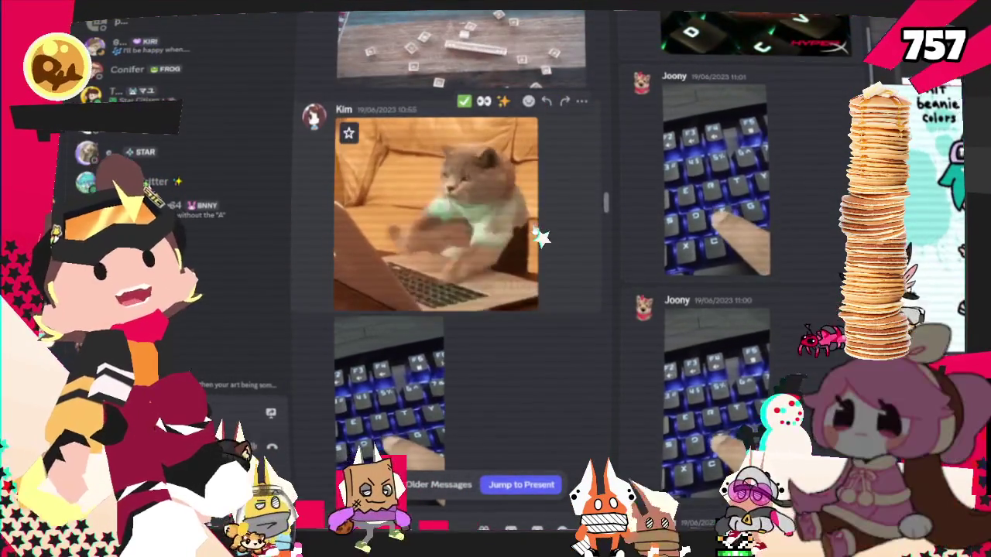
scroll(426, 236, down, 2)
scroll(380, 234, down, 1)
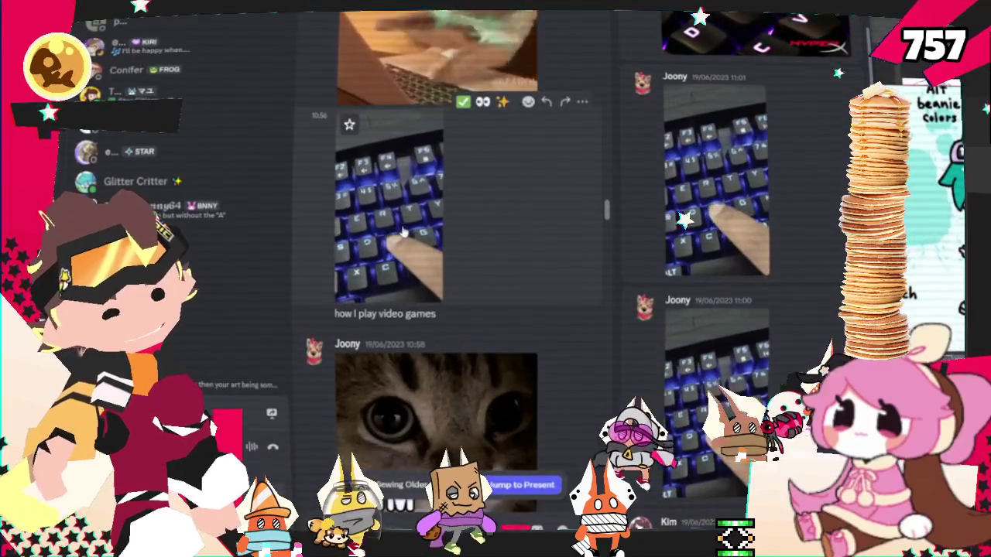
scroll(387, 234, down, 1)
scroll(411, 233, down, 2)
scroll(439, 232, up, 1)
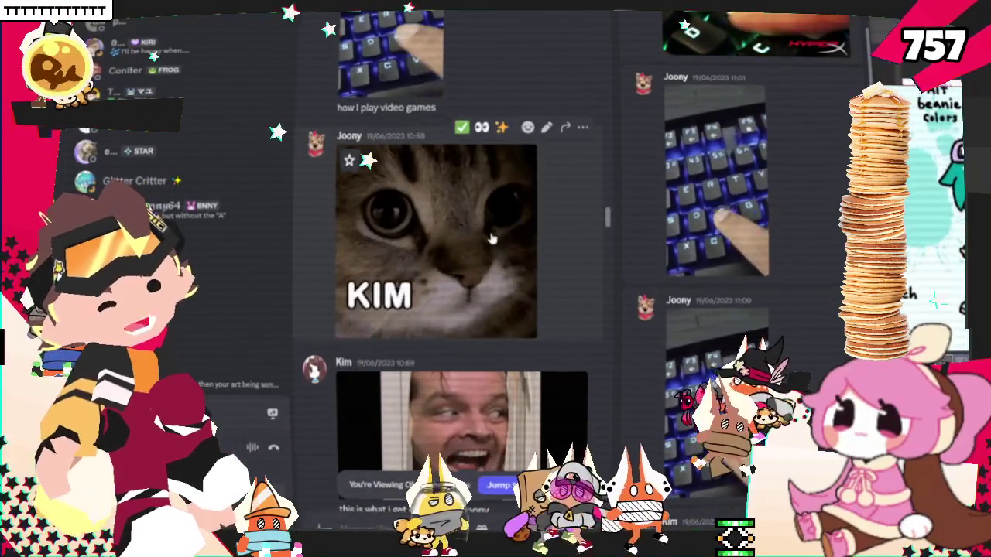
scroll(417, 250, down, 3)
scroll(410, 264, down, 2)
scroll(426, 259, down, 2)
scroll(441, 256, up, 1)
scroll(463, 250, up, 3)
mouse_move(463, 229)
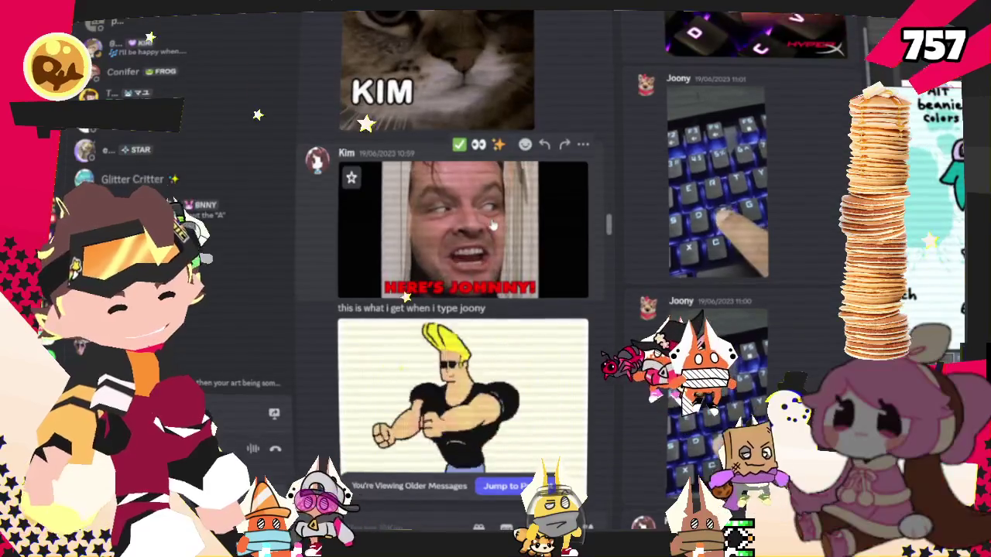
scroll(491, 223, down, 1)
scroll(492, 223, down, 2)
scroll(492, 223, down, 1)
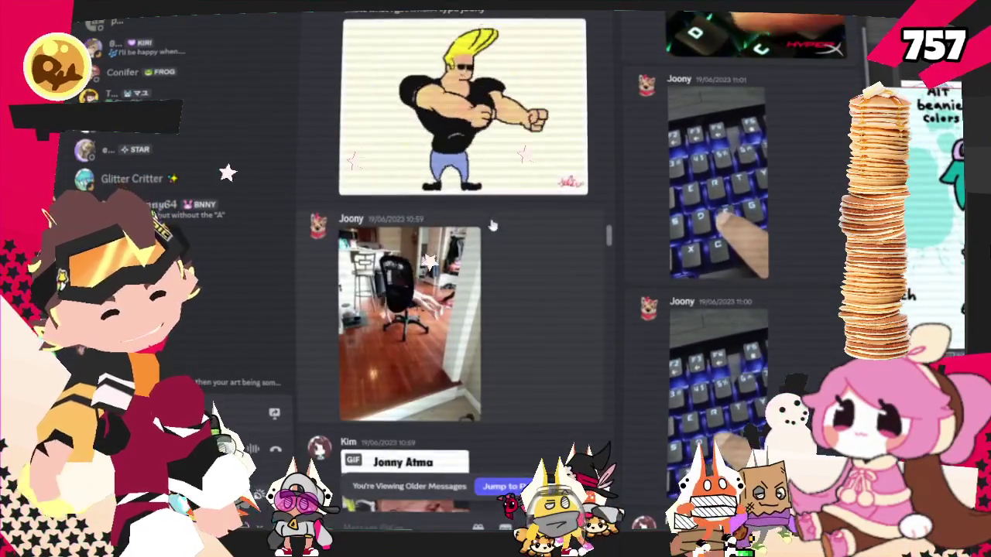
scroll(548, 274, down, 1)
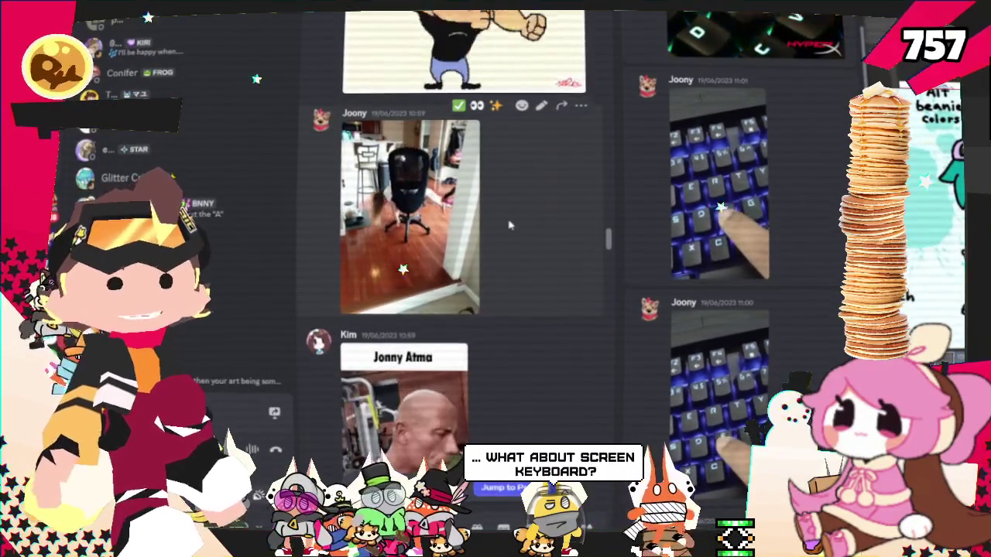
scroll(508, 225, down, 3)
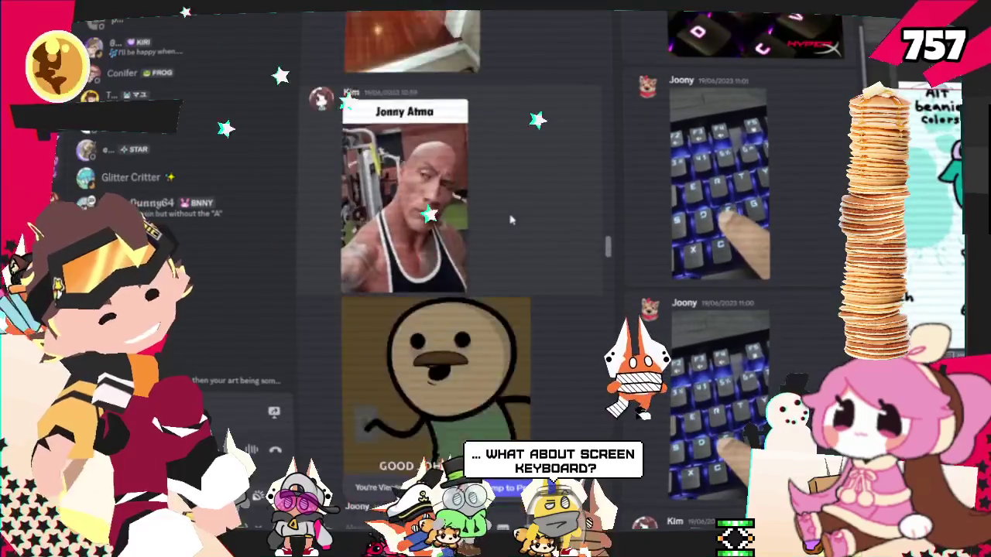
scroll(510, 220, down, 3)
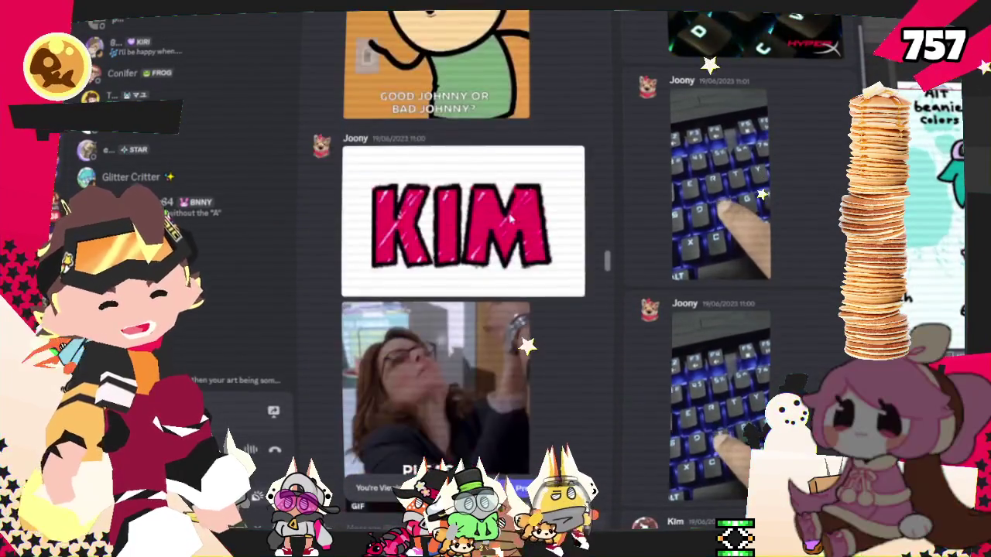
scroll(496, 170, down, 1)
scroll(501, 134, down, 1)
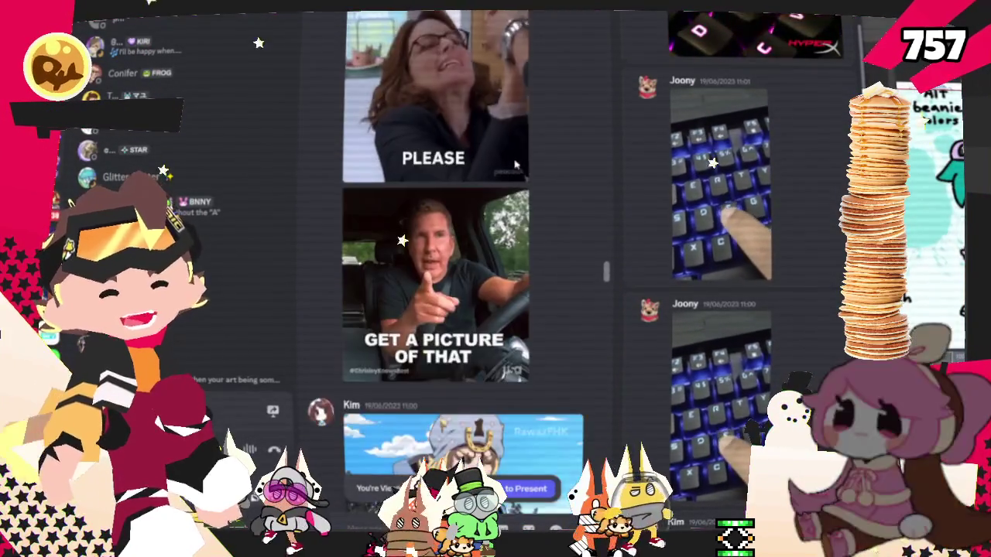
scroll(499, 163, down, 1)
scroll(503, 361, down, 1)
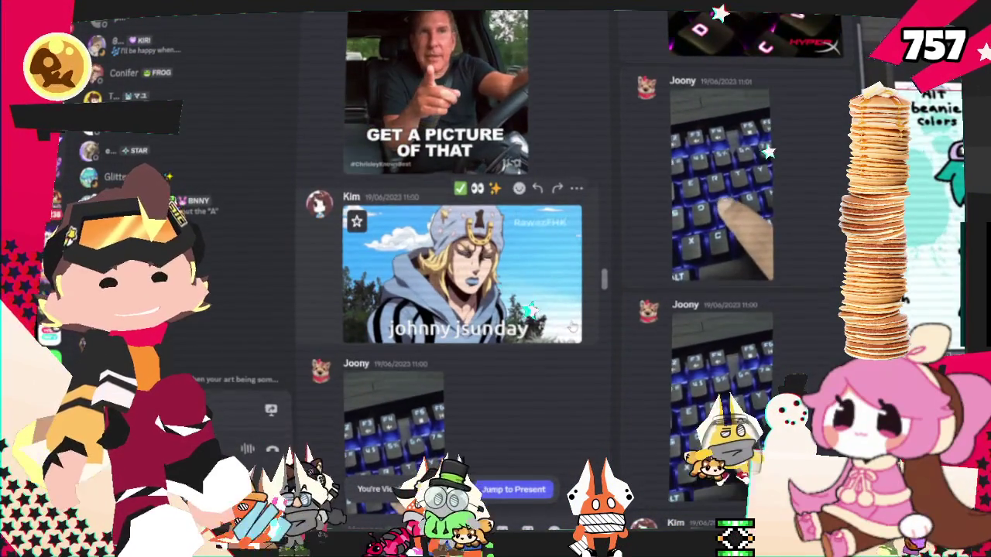
scroll(541, 310, down, 2)
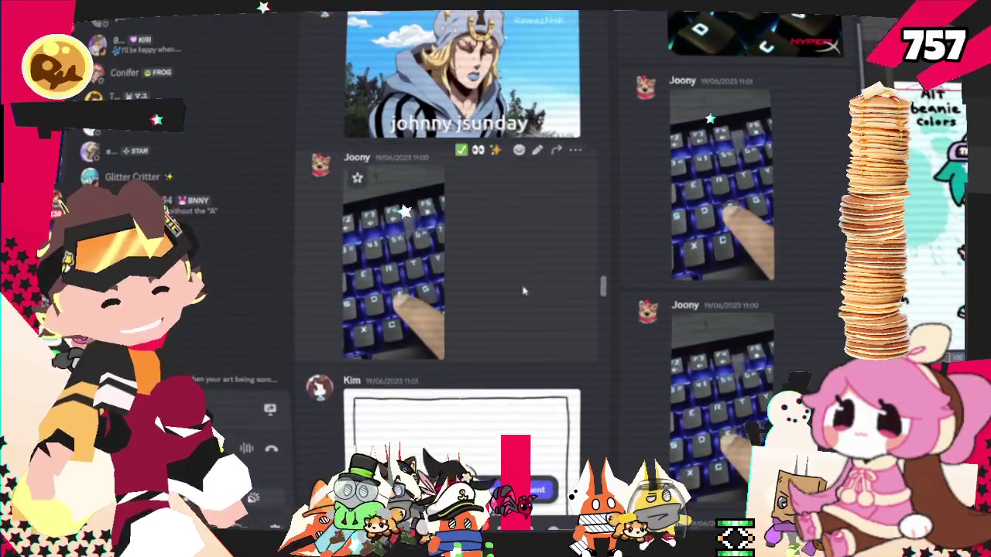
scroll(519, 289, down, 1)
scroll(519, 288, down, 1)
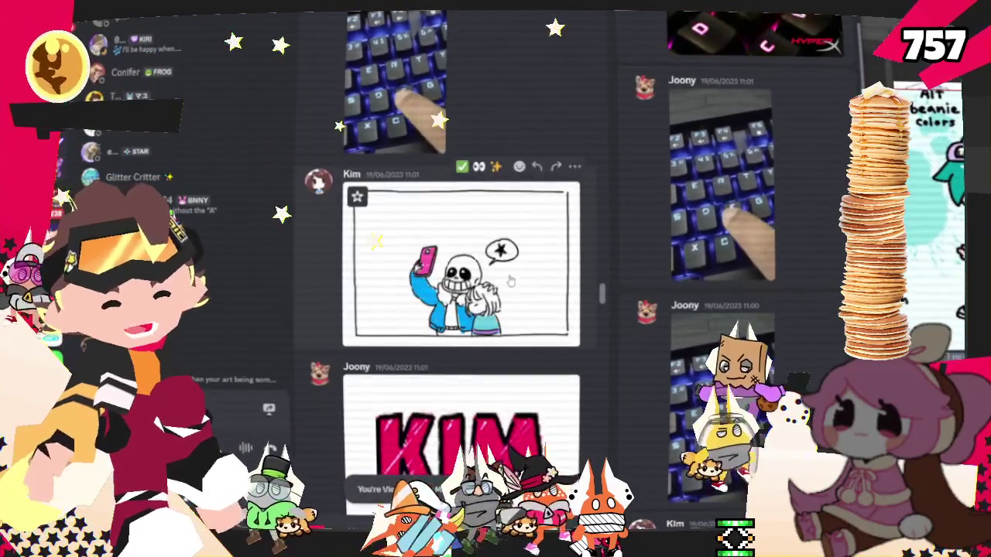
scroll(538, 277, down, 2)
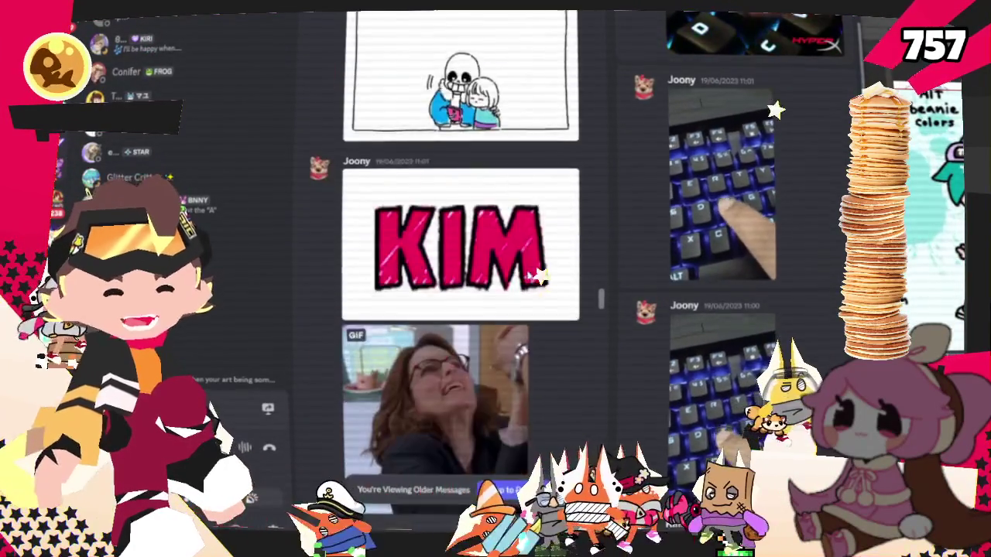
scroll(526, 271, down, 1)
scroll(519, 267, down, 1)
scroll(504, 260, down, 1)
scroll(504, 260, down, 3)
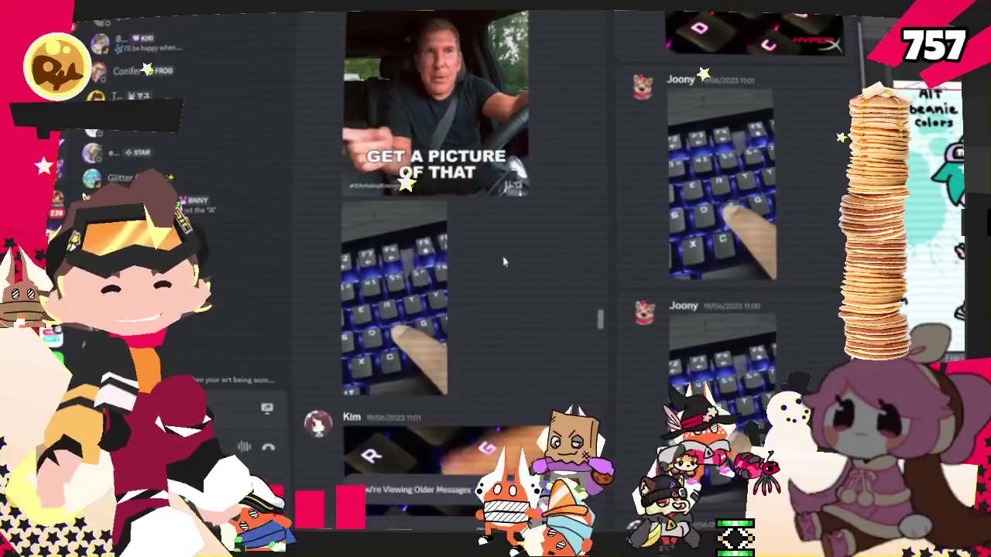
scroll(503, 260, down, 1)
scroll(480, 260, down, 1)
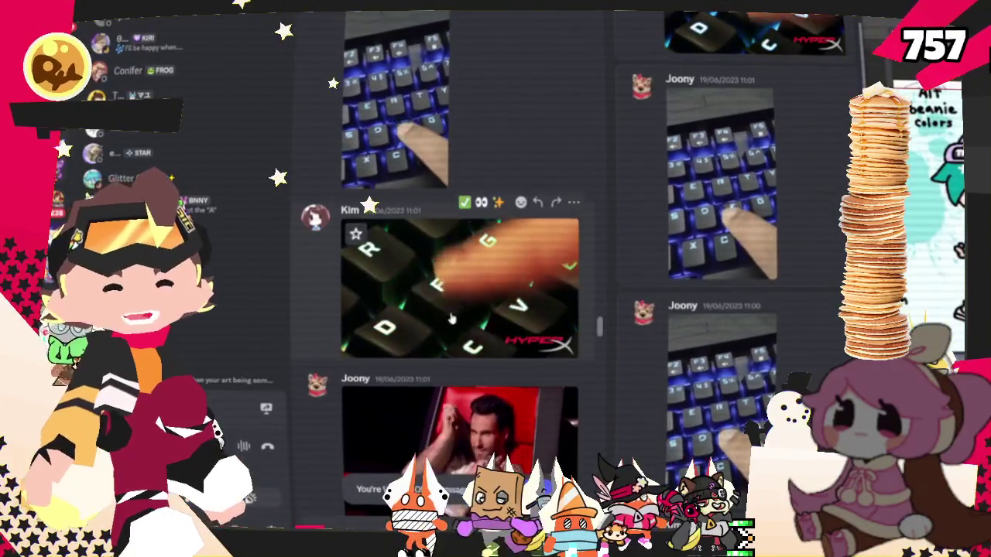
mouse_move(456, 286)
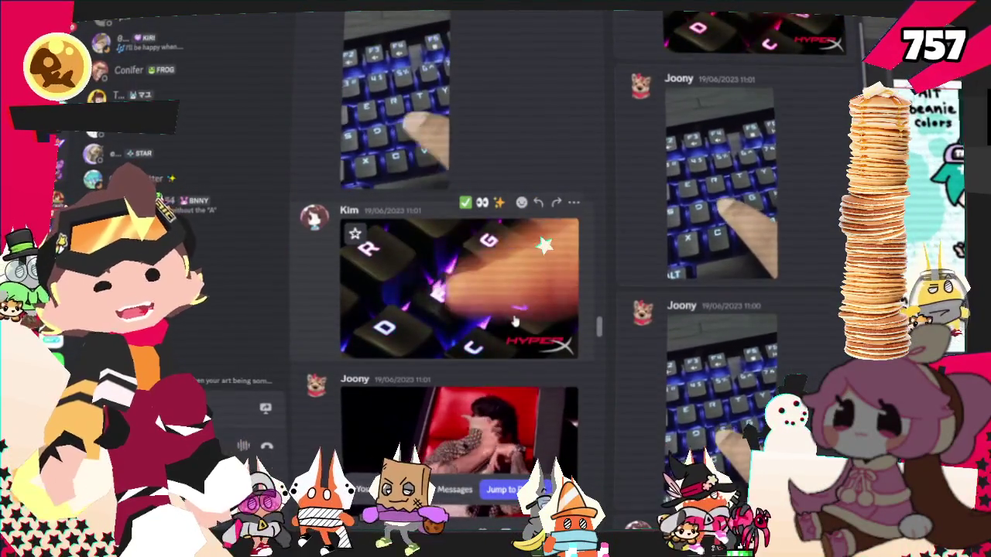
scroll(514, 321, down, 1)
scroll(503, 309, down, 2)
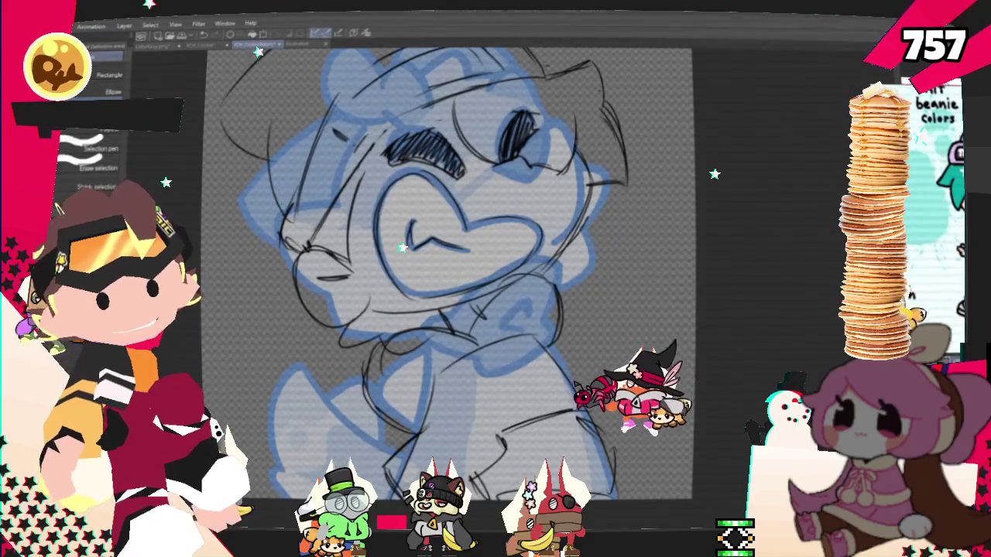
scroll(640, 302, down, 3)
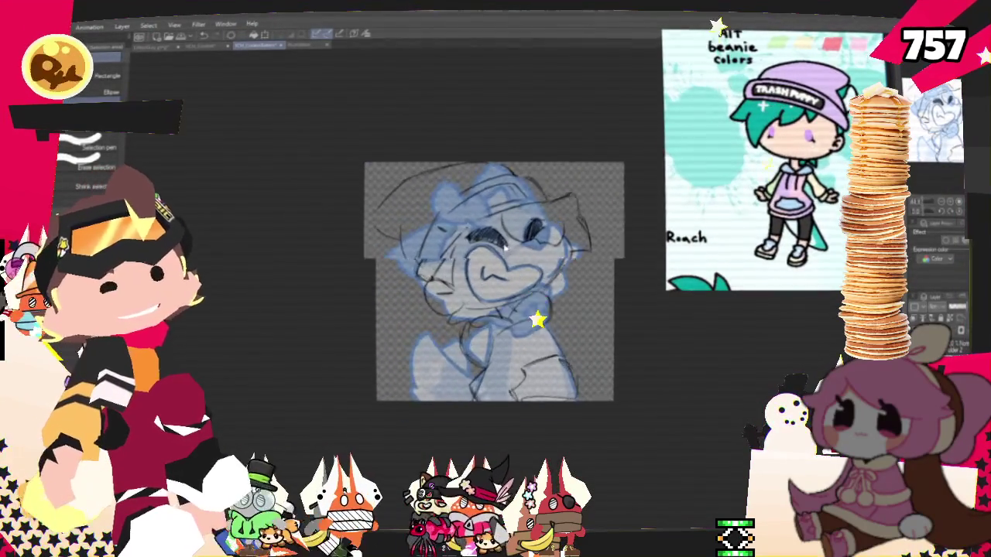
scroll(503, 247, up, 2)
scroll(501, 251, down, 1)
scroll(499, 255, up, 2)
scroll(494, 261, down, 1)
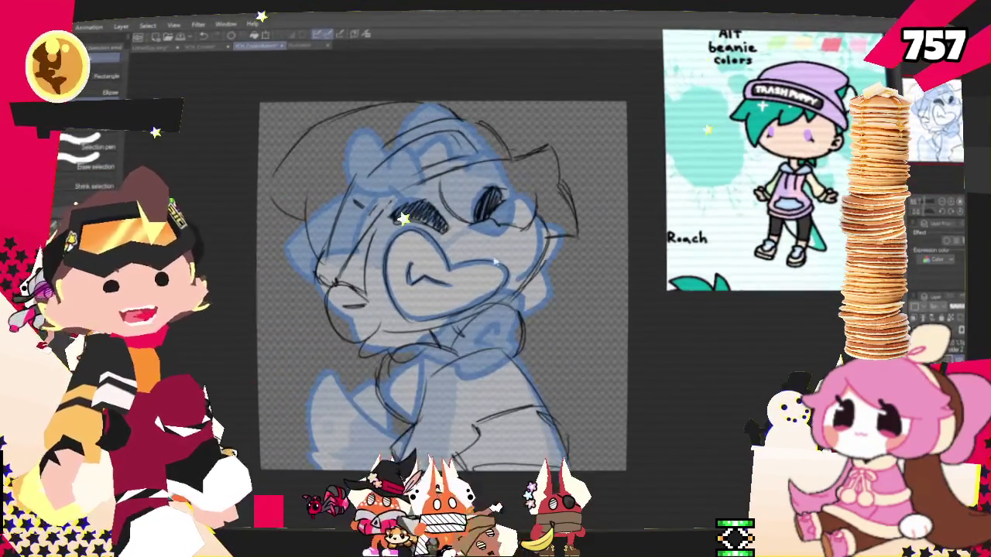
scroll(495, 260, up, 1)
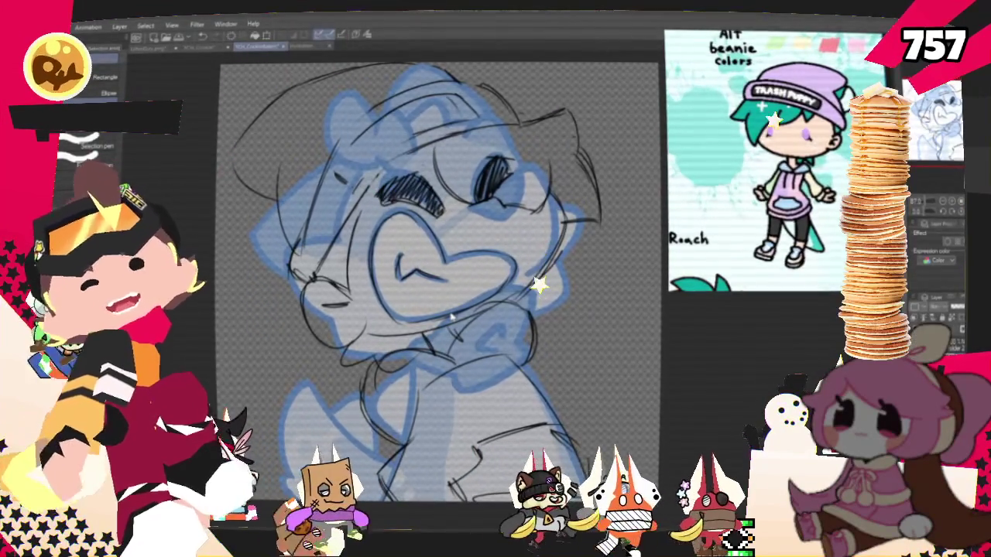
key(p)
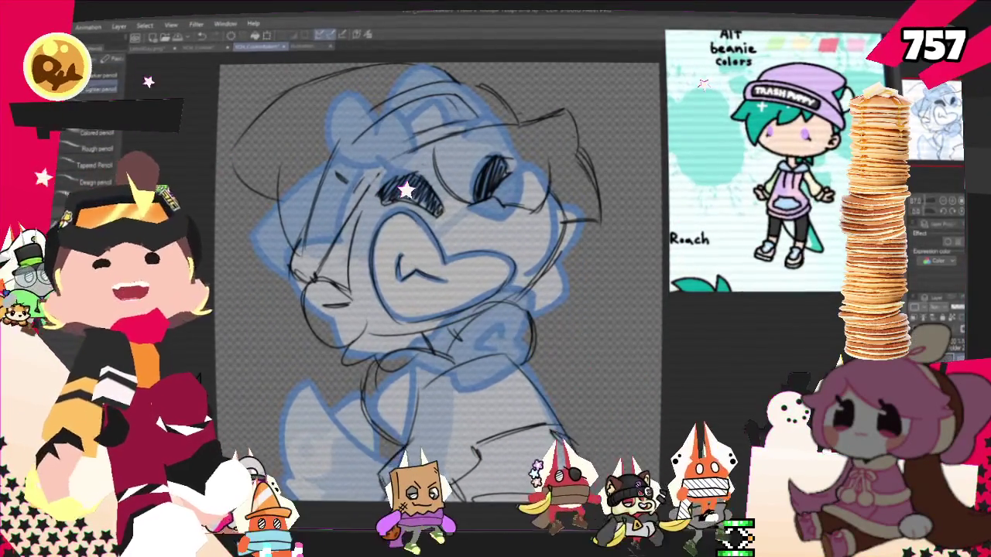
drag(441, 279, 448, 267)
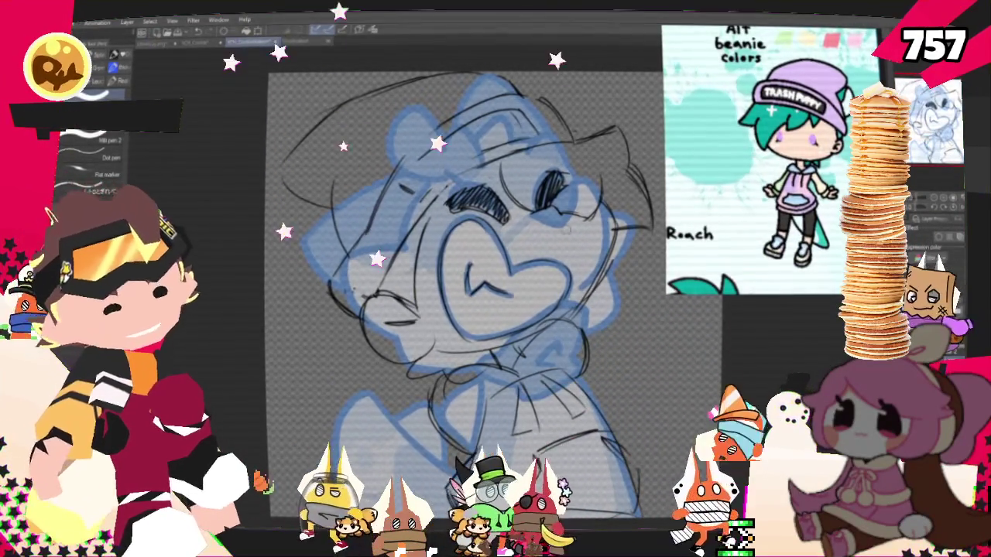
drag(464, 294, 472, 317)
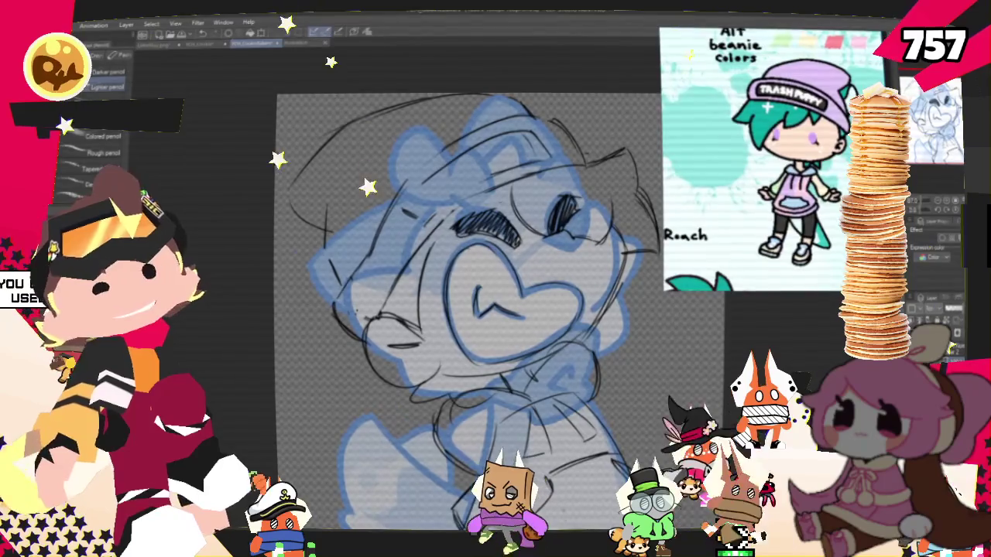
scroll(472, 309, up, 2)
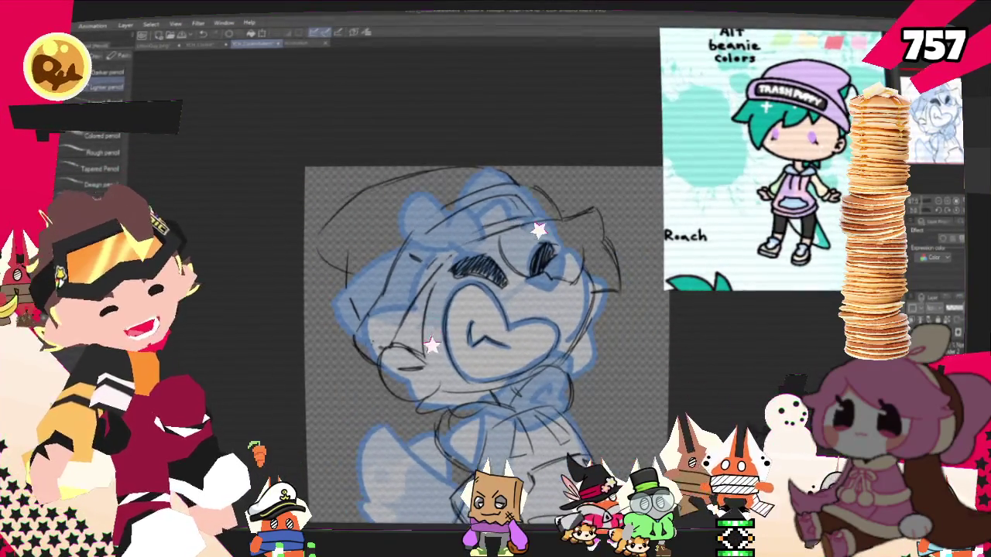
scroll(472, 309, down, 2)
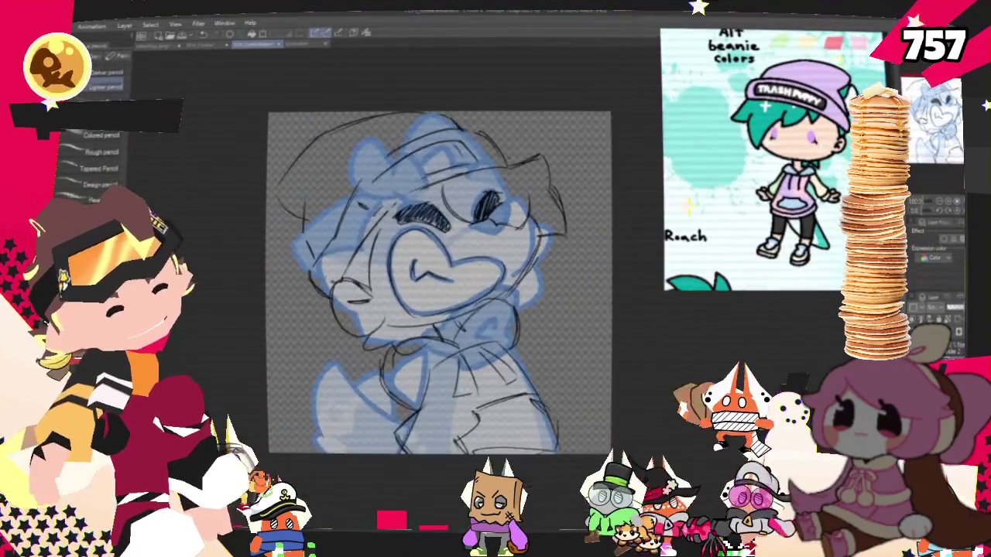
scroll(464, 232, up, 2)
scroll(430, 294, down, 2)
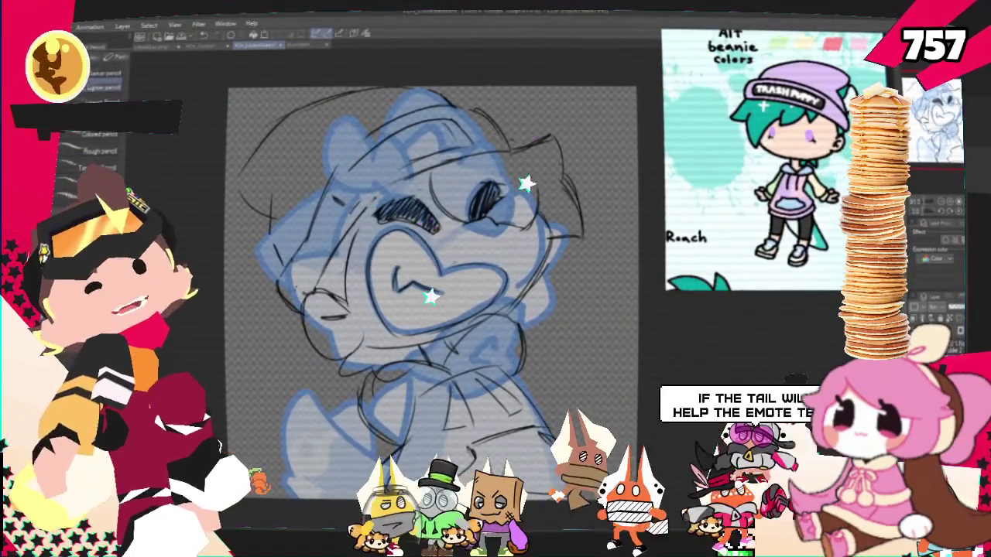
- Give the sketch layer a light blue layer color, leaving the pen tools ready for inking
key(p)
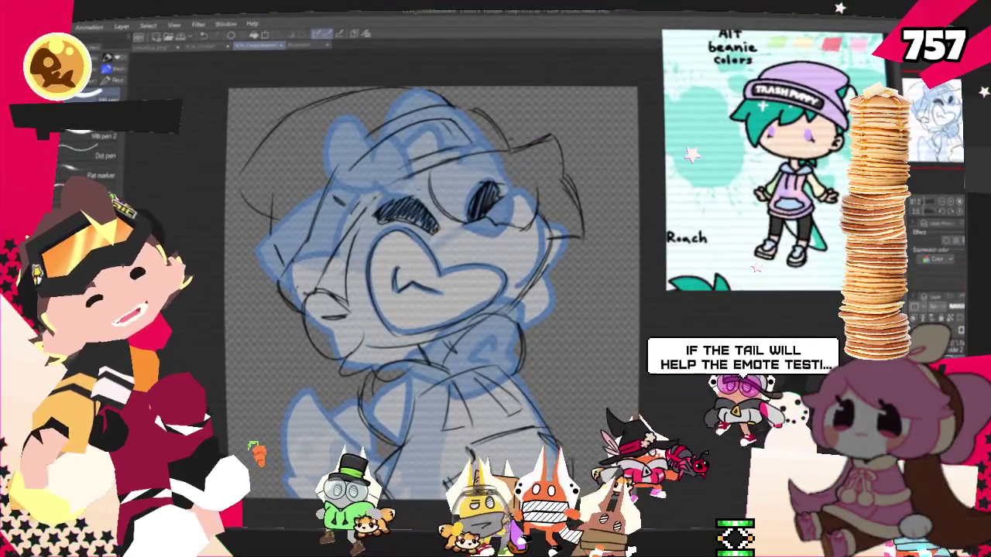
key(p)
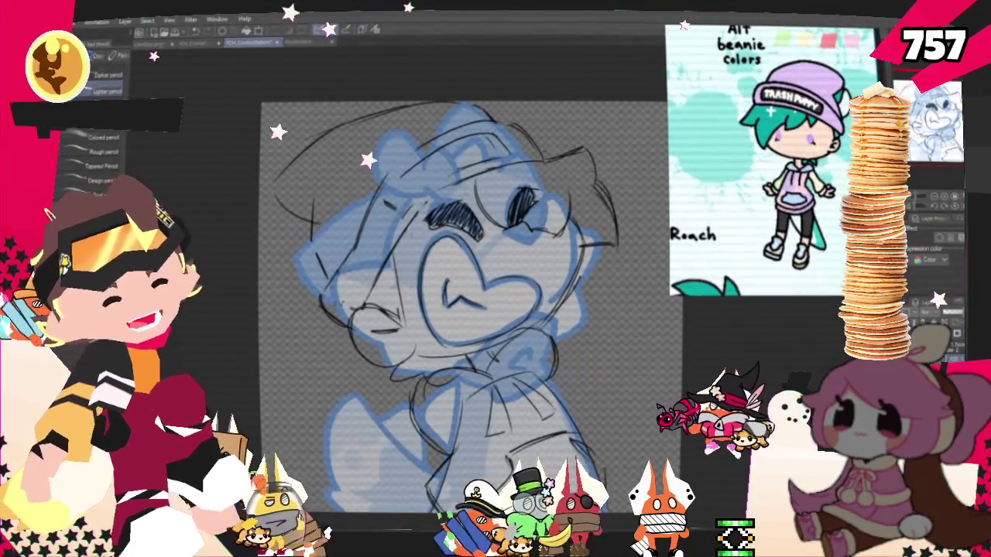
key(Delete)
key(Delete)
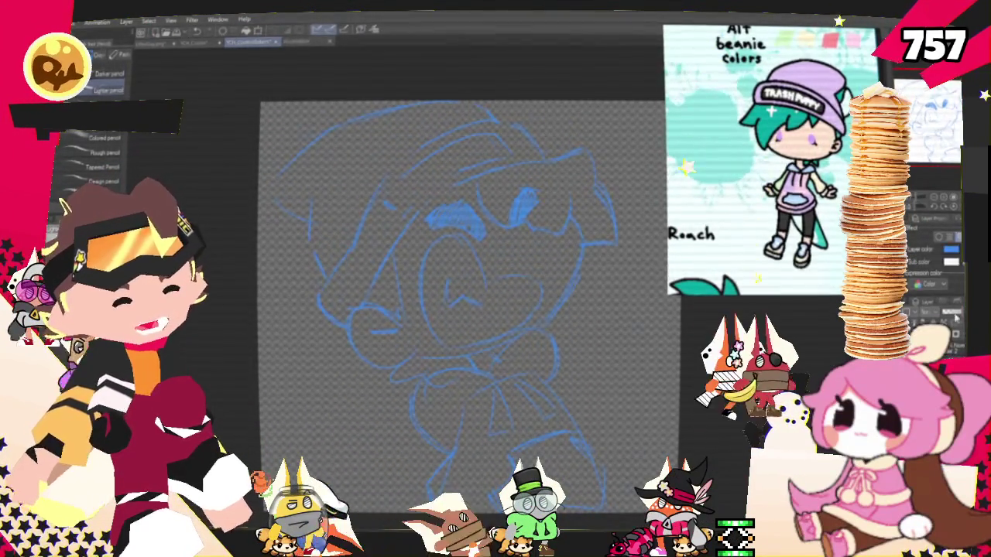
key(p)
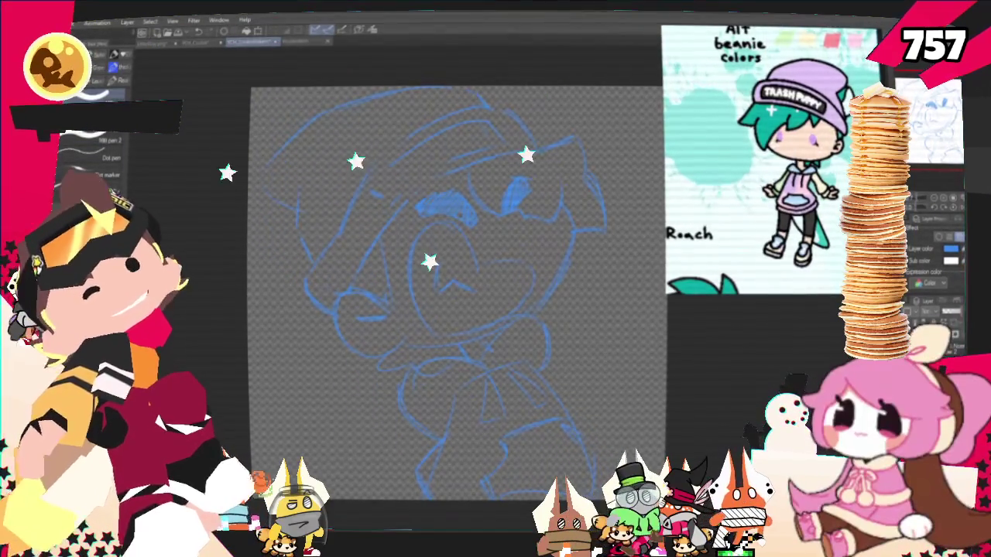
- Ink the right eye line with a hooked end, discard stray strokes, and fill the left eye black
scroll(456, 310, up, 2)
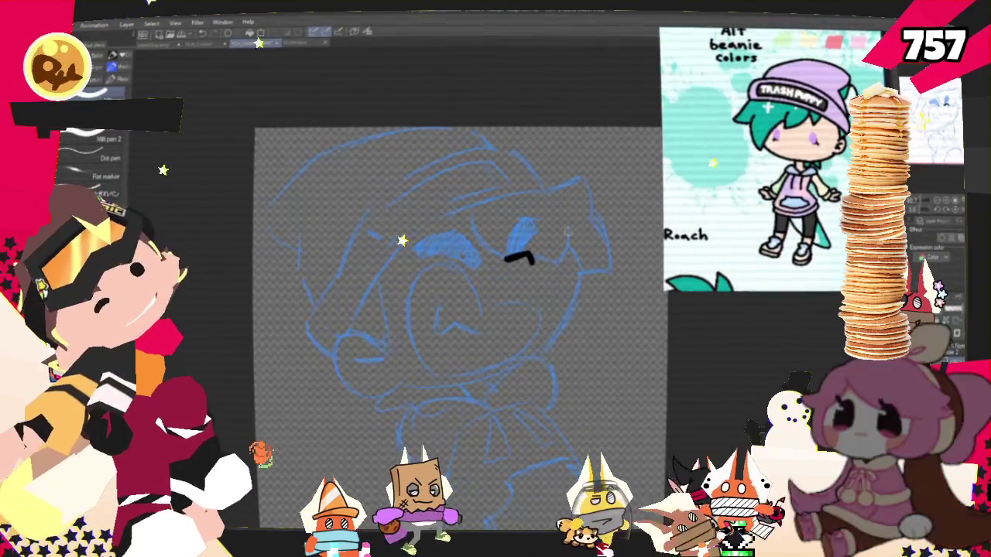
drag(532, 260, 566, 269)
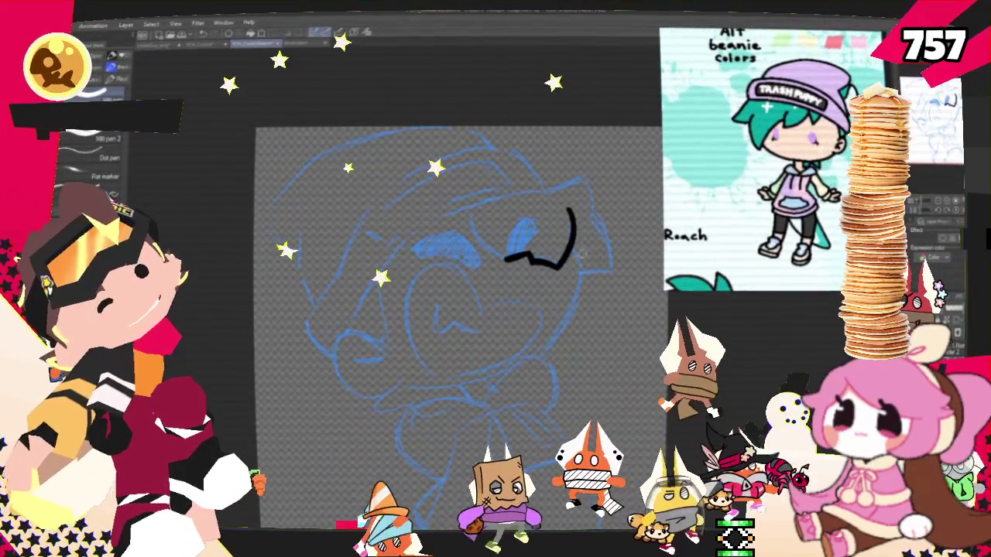
drag(571, 227, 571, 264)
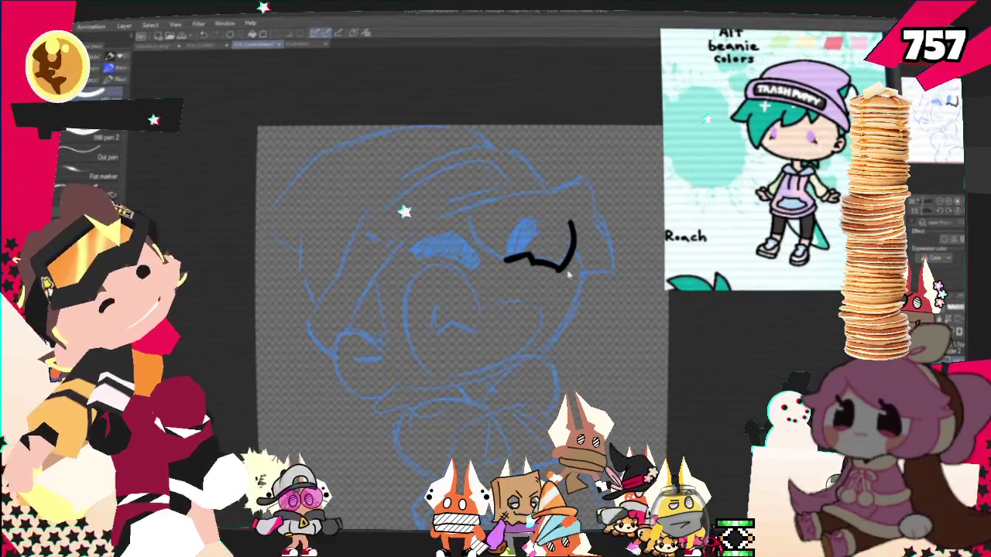
drag(577, 265, 531, 344)
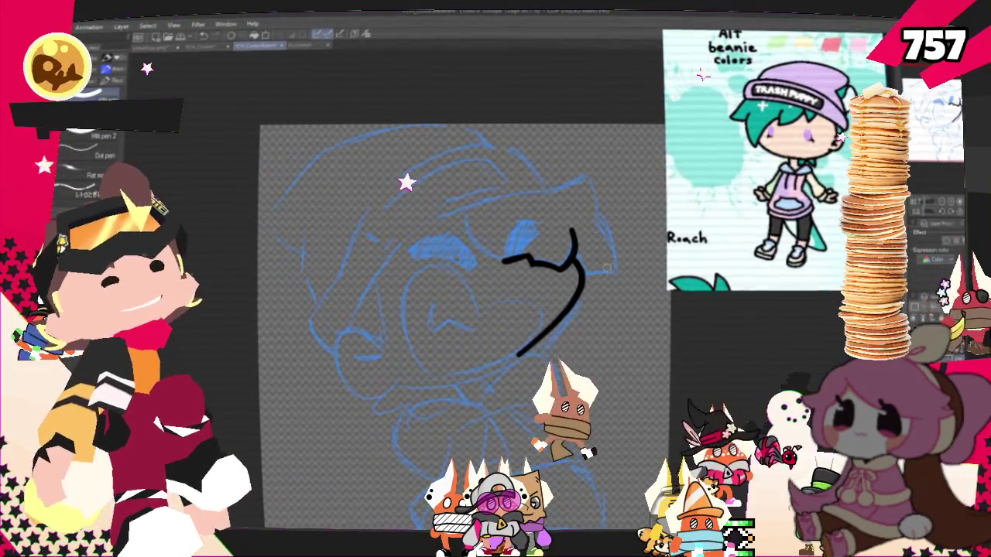
key(ctrl+z)
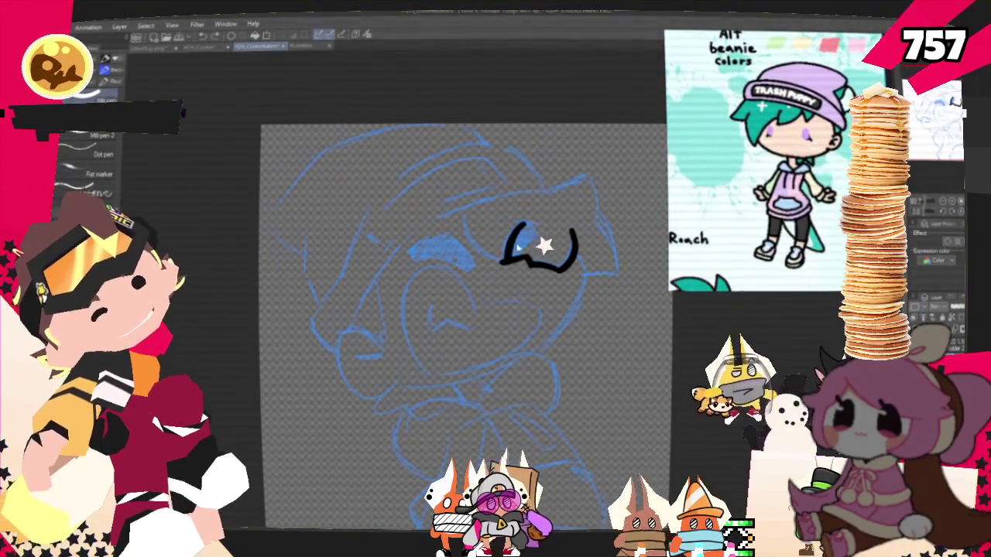
mouse_move(512, 226)
mouse_down()
mouse_move(509, 262)
mouse_move(528, 237)
mouse_move(534, 249)
mouse_move(520, 260)
mouse_up()
key(ctrl+z)
key(ctrl+z)
key(ctrl+z)
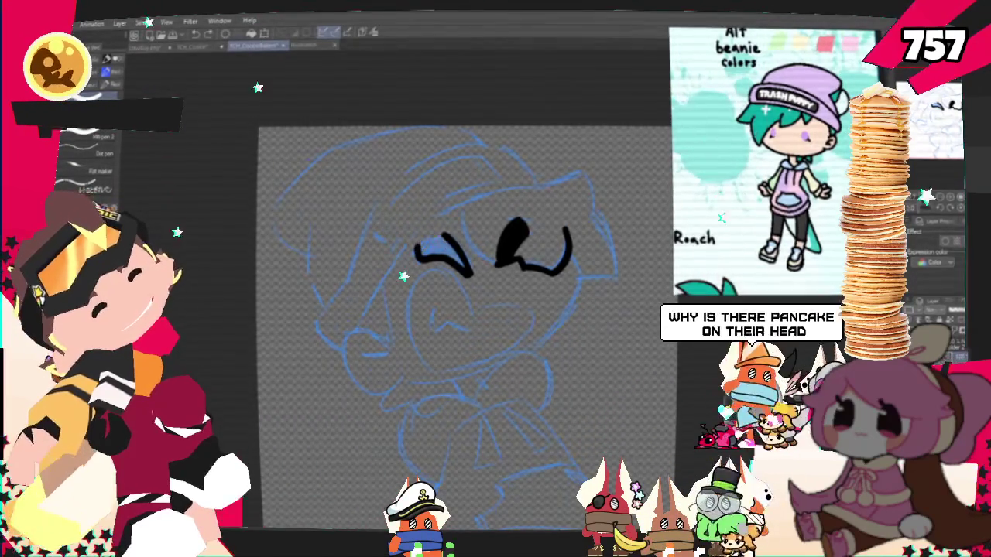
drag(419, 252, 465, 265)
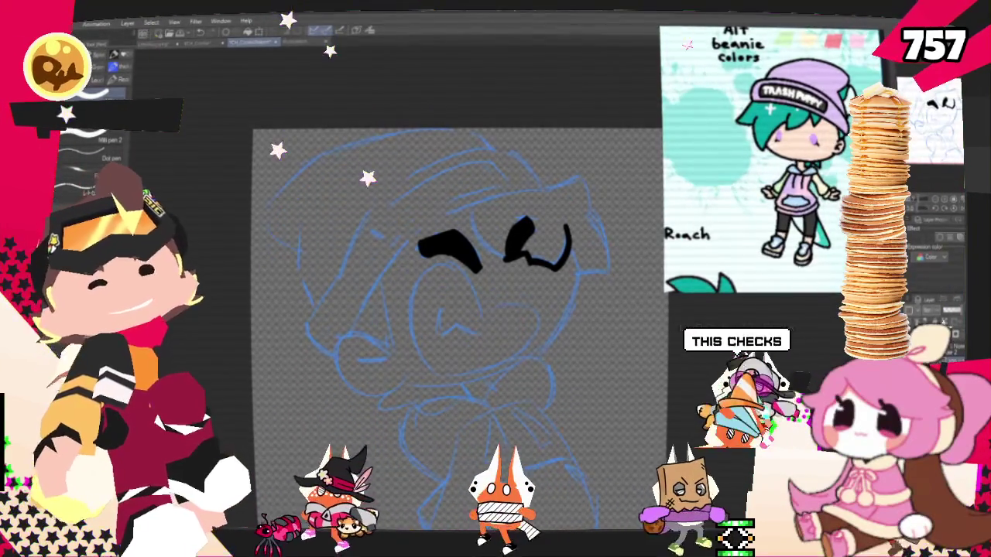
- Redraw the right eye's inner curve and discard a trial long stroke below the eyes
drag(457, 325, 429, 356)
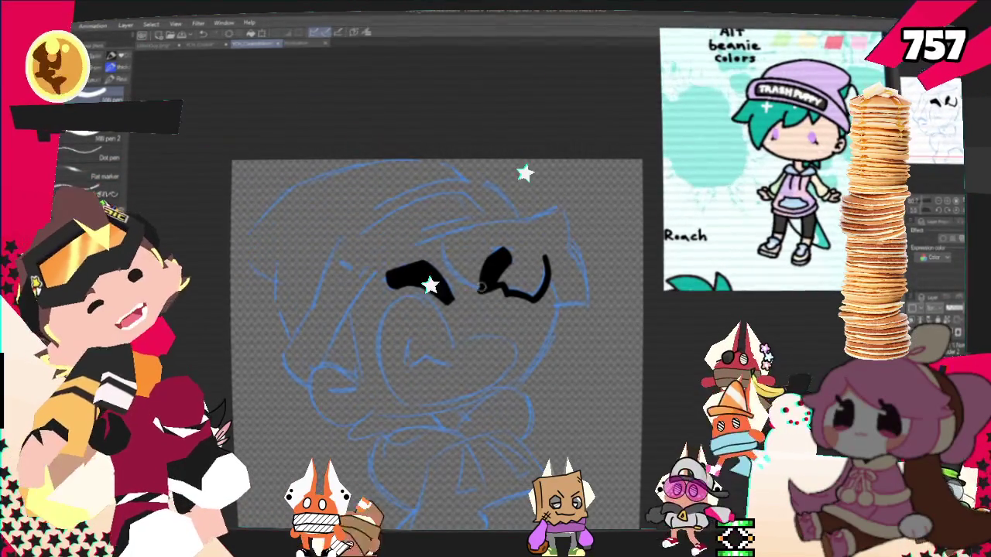
key(ctrl+z)
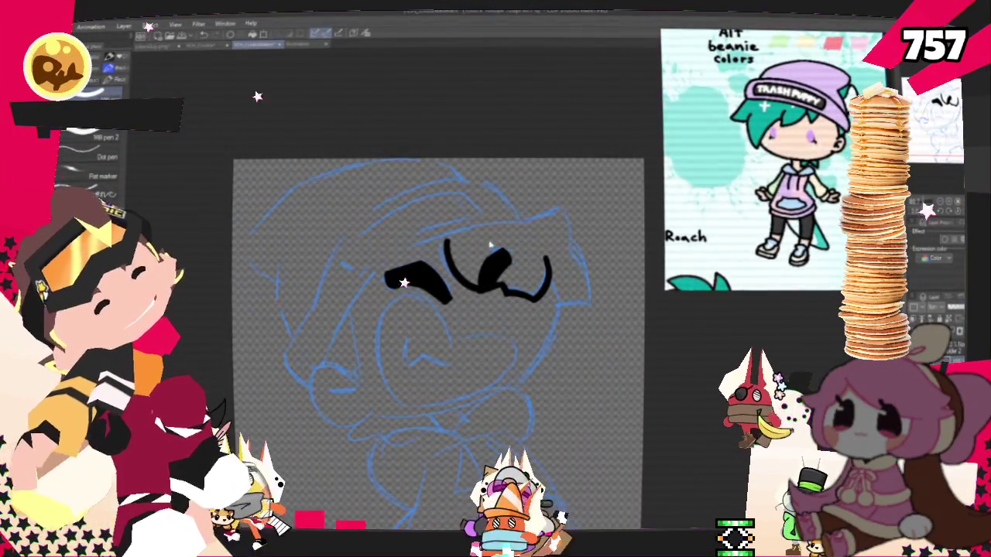
drag(447, 244, 483, 288)
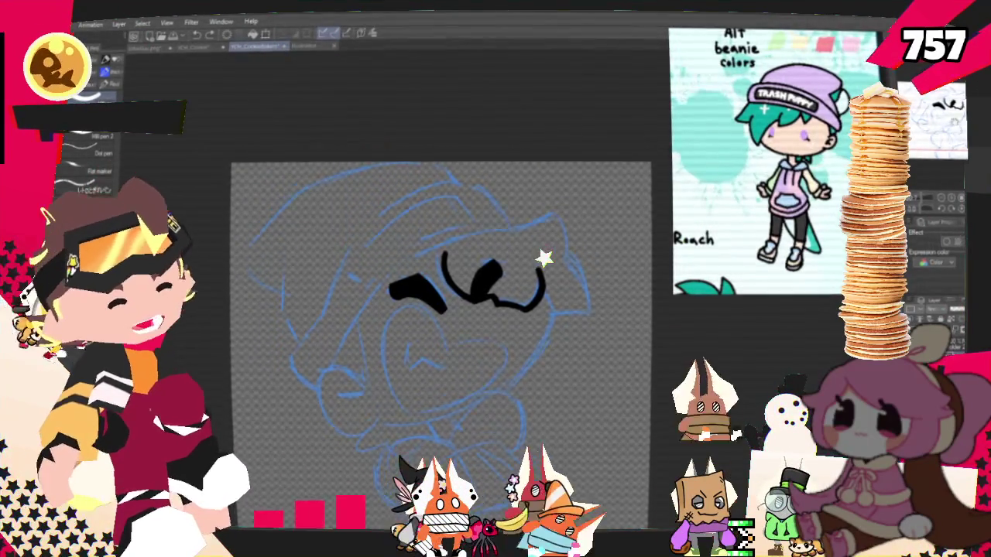
drag(424, 258, 396, 268)
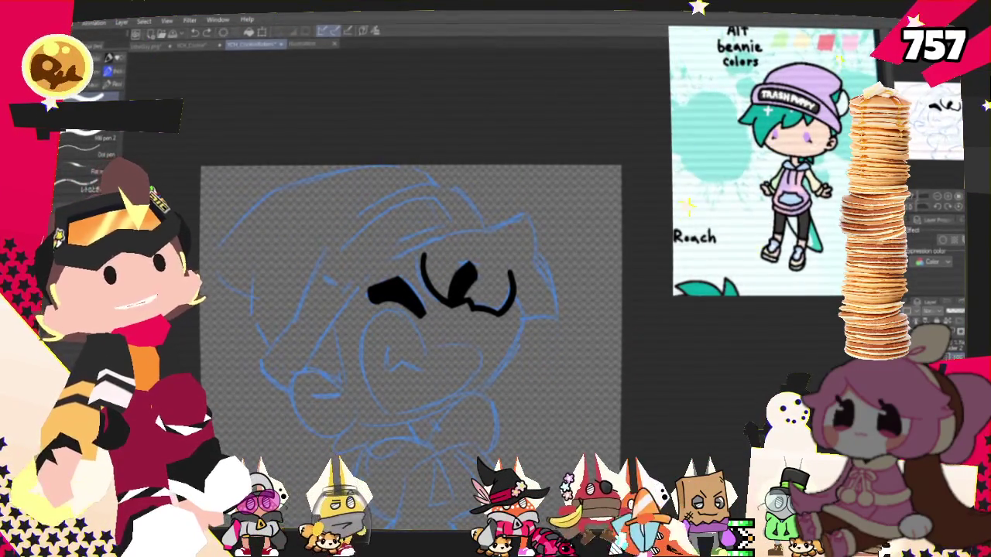
drag(678, 299, 702, 322)
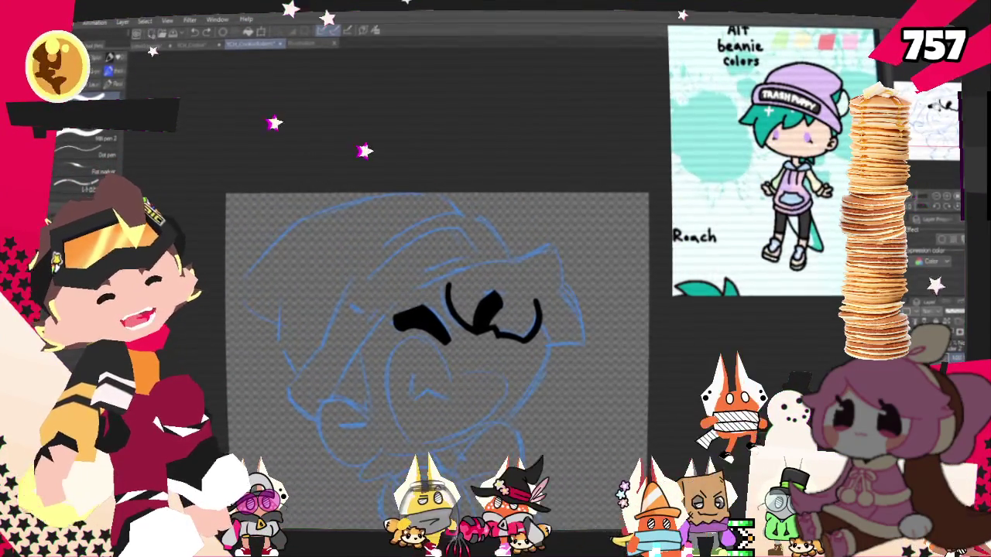
drag(534, 304, 540, 370)
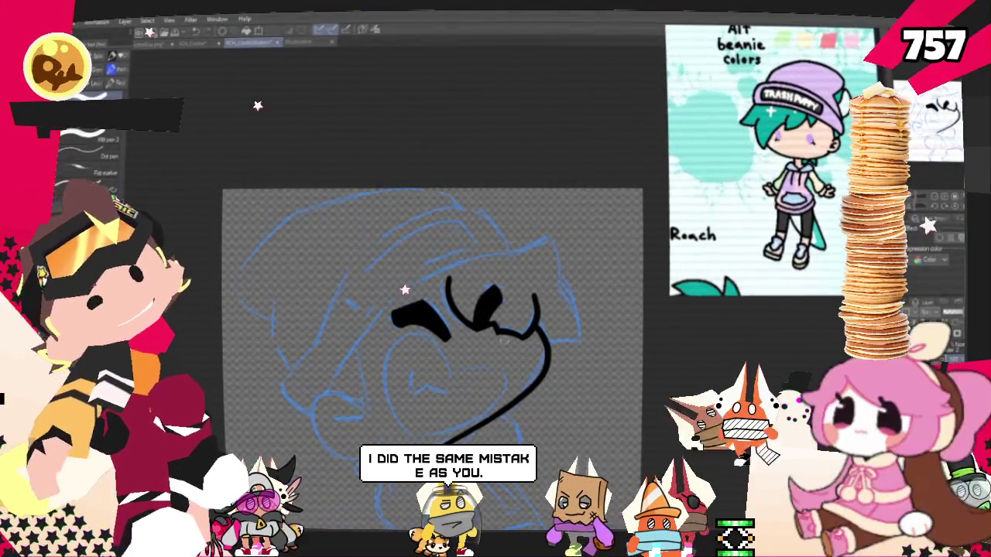
key(ctrl+z)
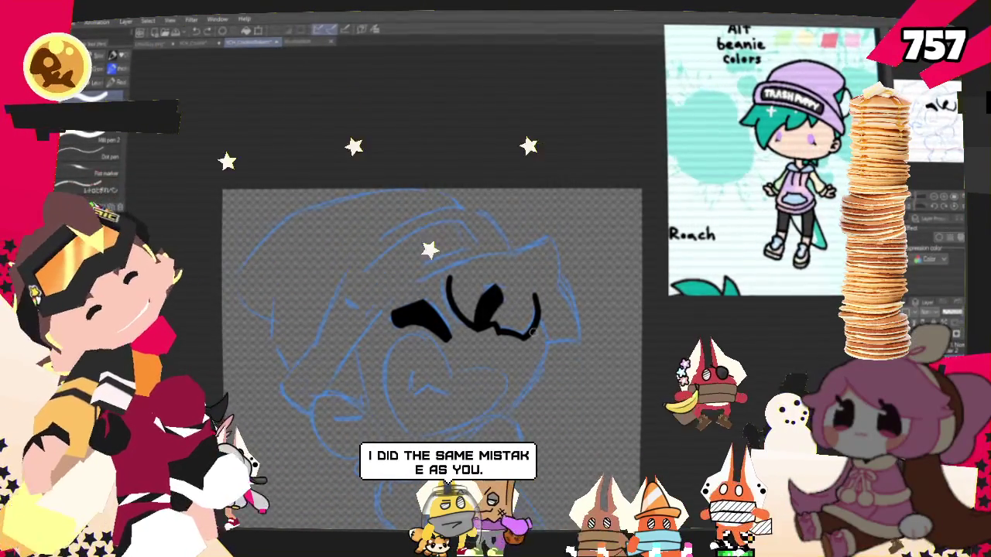
- Ink the grin's mouth line reaching further left plus its left side from cheek to mouth
key(ctrl+y)
key(ctrl+z)
key(ctrl+y)
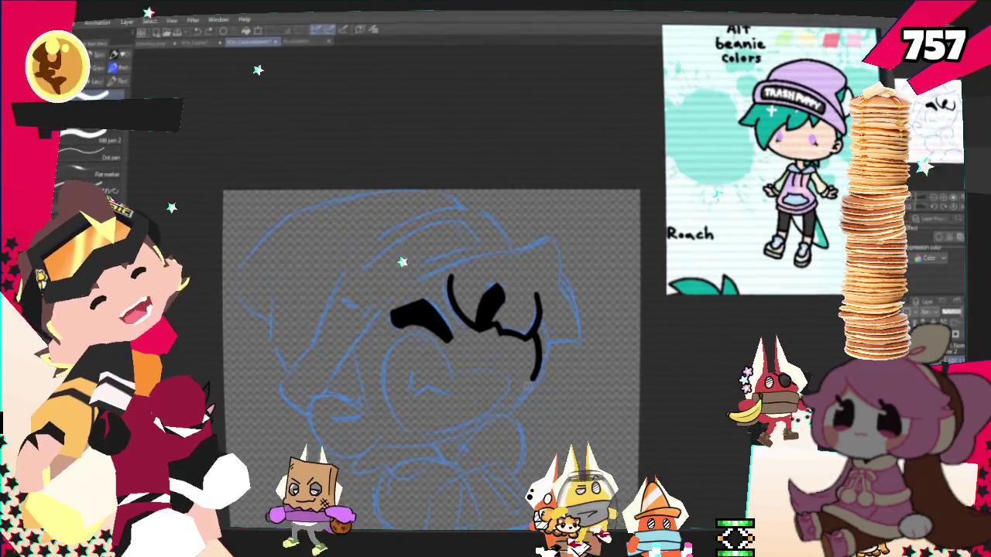
key(ctrl+z)
drag(537, 295, 489, 428)
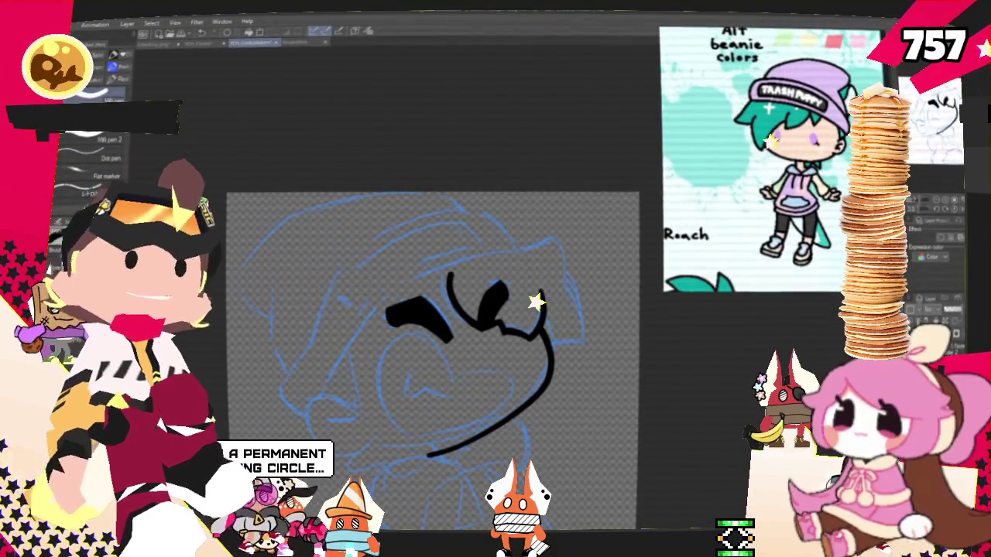
scroll(432, 360, down, 1)
scroll(445, 341, down, 1)
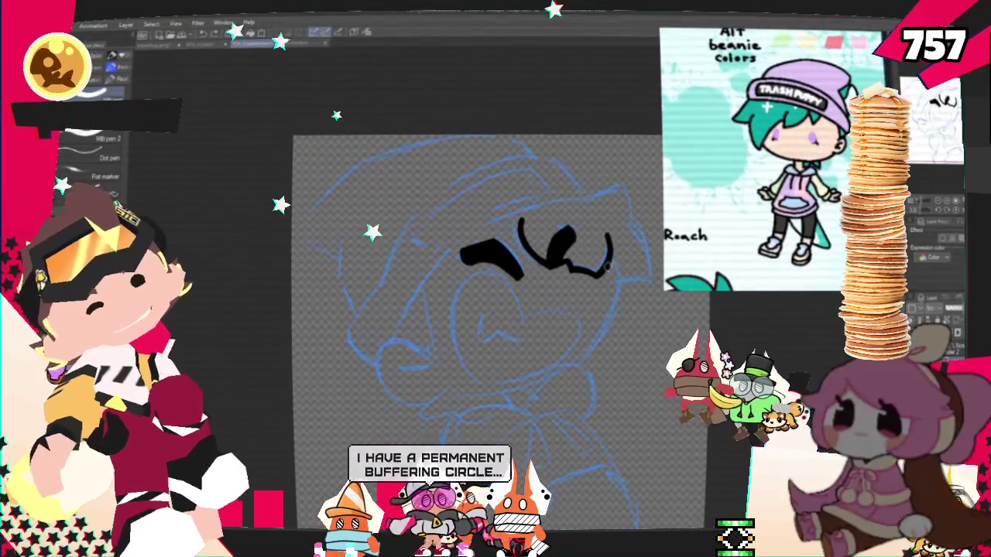
key(ctrl+z)
drag(613, 271, 481, 395)
drag(501, 271, 489, 383)
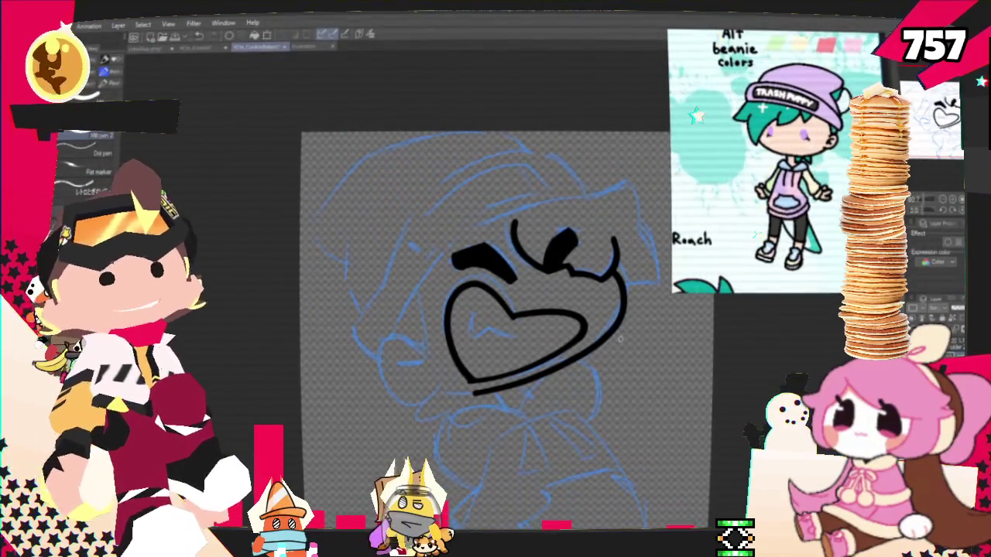
scroll(486, 328, up, 1)
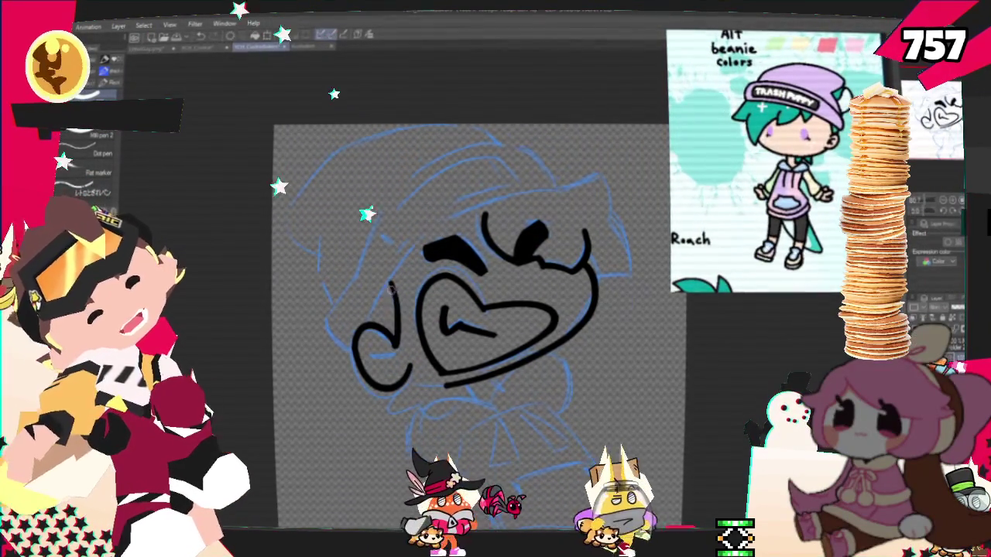
- Ink the cheek curve beside the grin and erase a small piece of the mouth line
drag(404, 277, 396, 340)
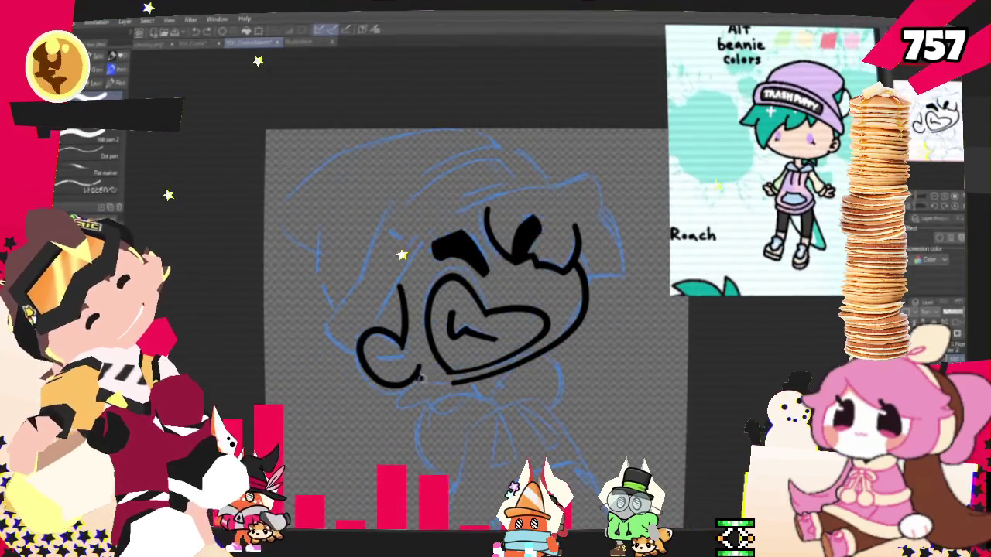
drag(417, 379, 449, 381)
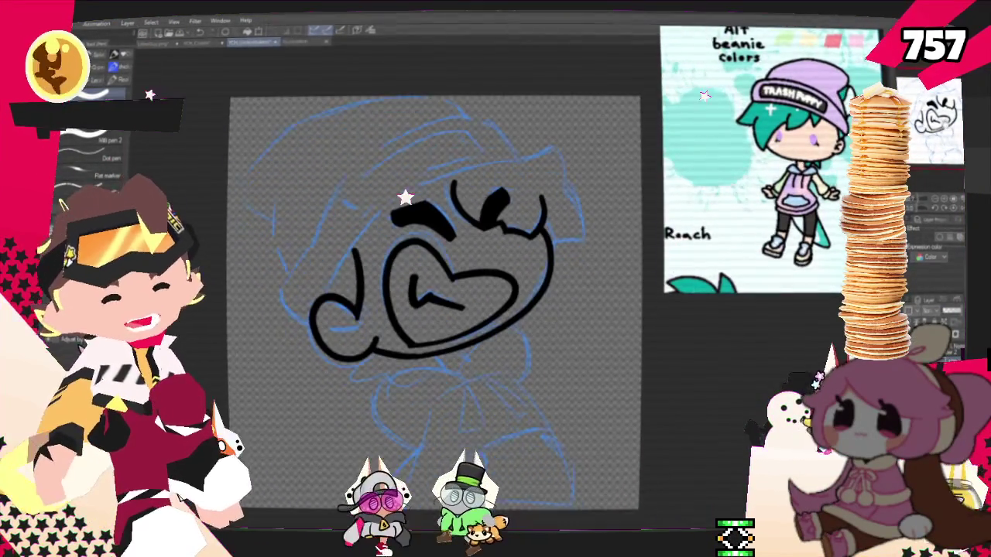
drag(454, 329, 437, 288)
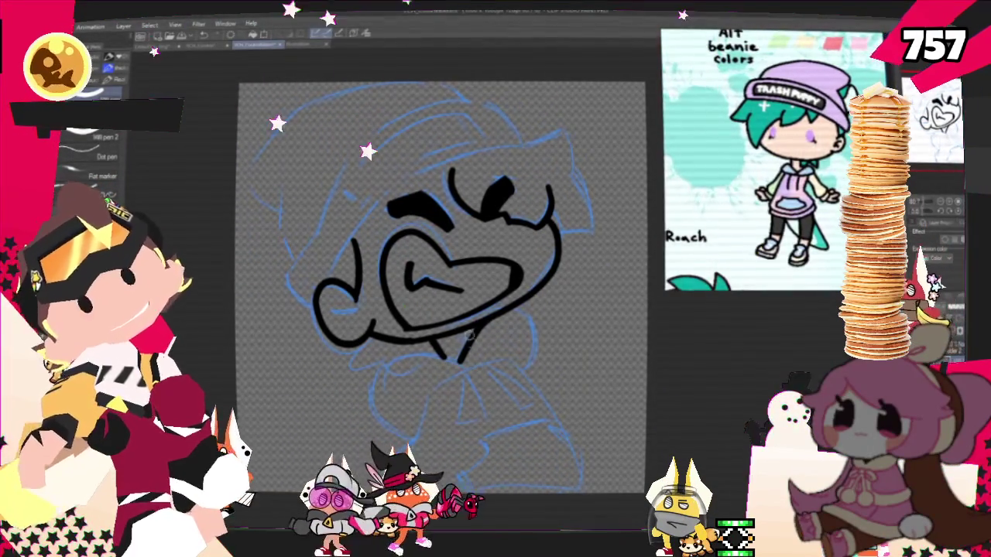
- Ink a short line under the mouth, extend the chin downward, and draw a shortened neck line
drag(450, 337, 462, 363)
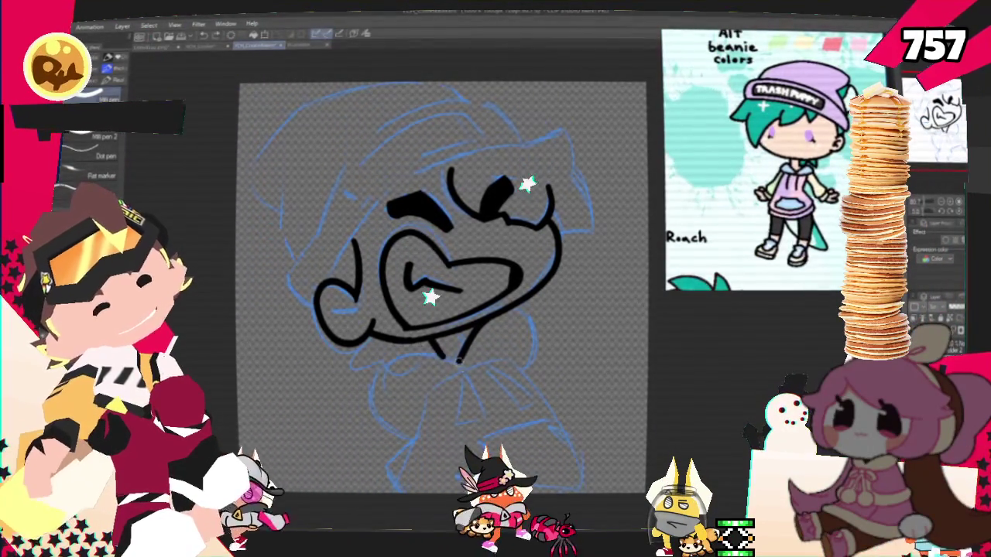
drag(364, 396, 403, 431)
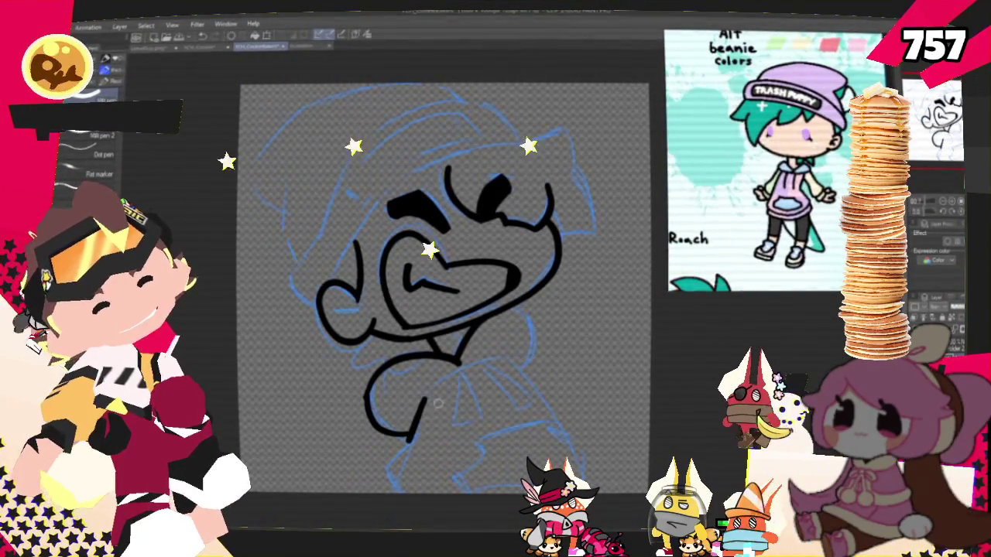
drag(411, 433, 503, 359)
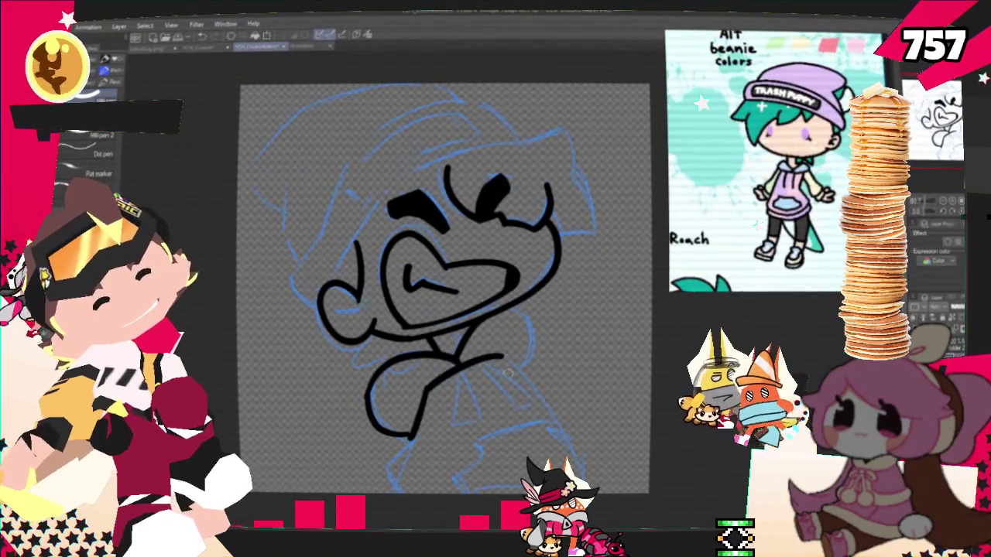
key(ctrl+z)
mouse_move(411, 434)
mouse_down()
mouse_move(428, 383)
mouse_move(523, 358)
mouse_up()
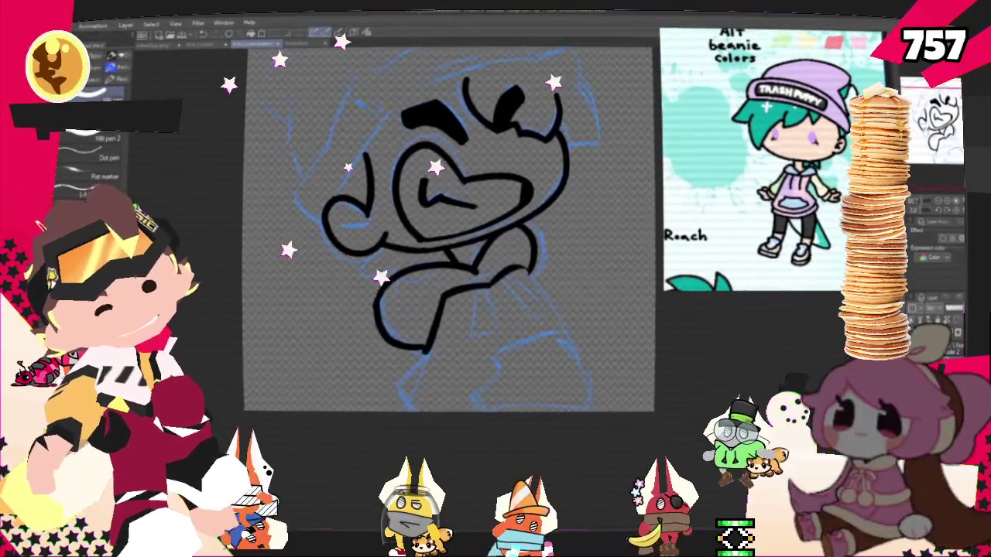
- Ink the arm line down from the shoulder and its lower curve extending right into the hand
drag(449, 310, 418, 350)
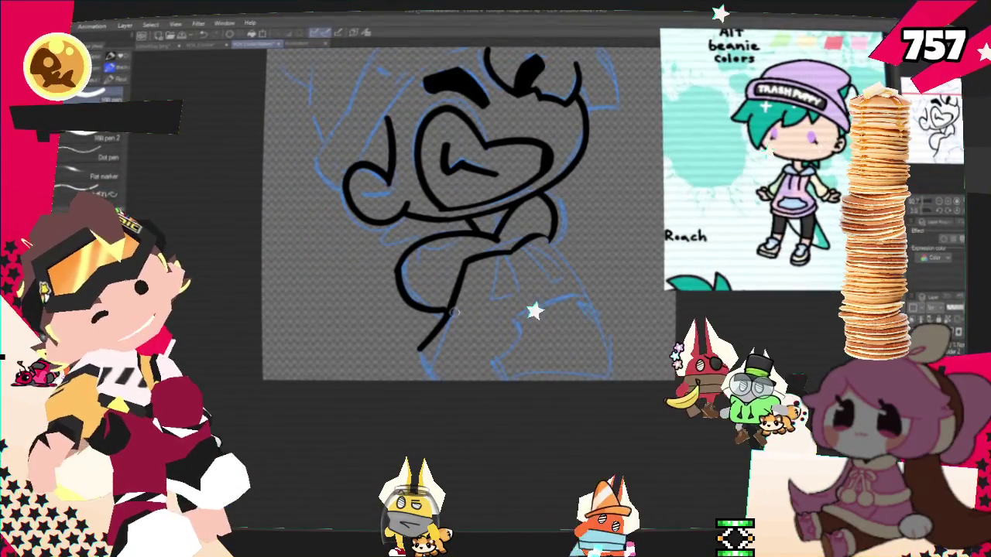
drag(450, 311, 415, 346)
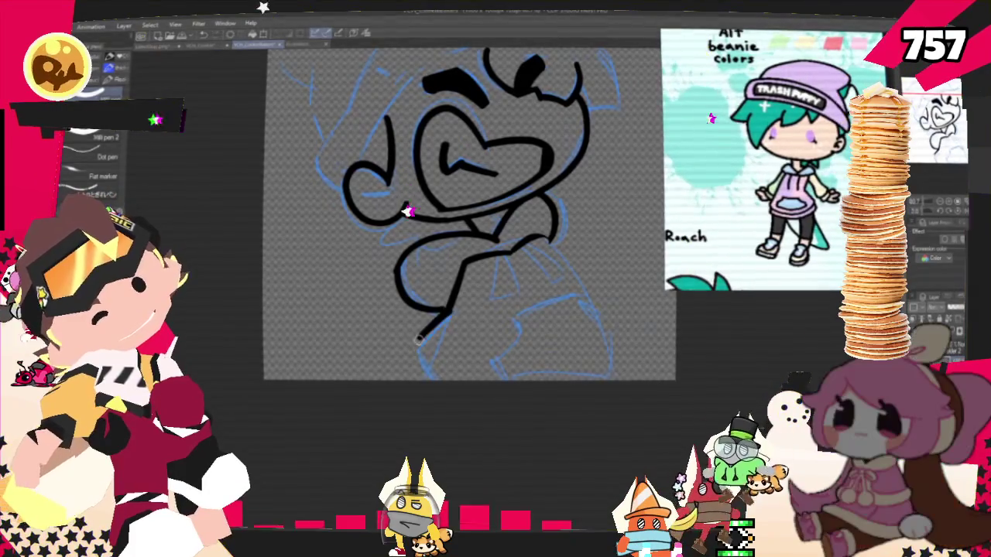
drag(418, 338, 437, 378)
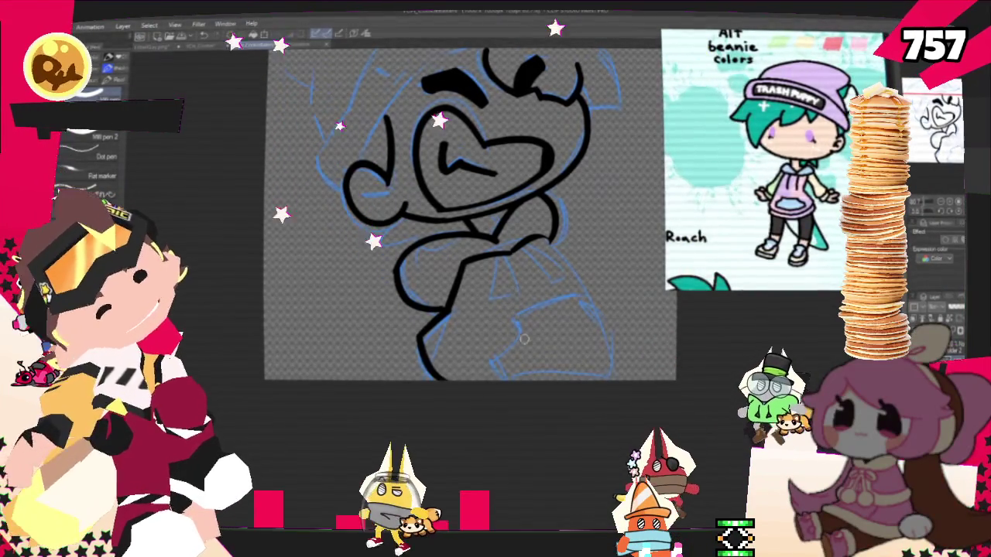
key(ctrl+z)
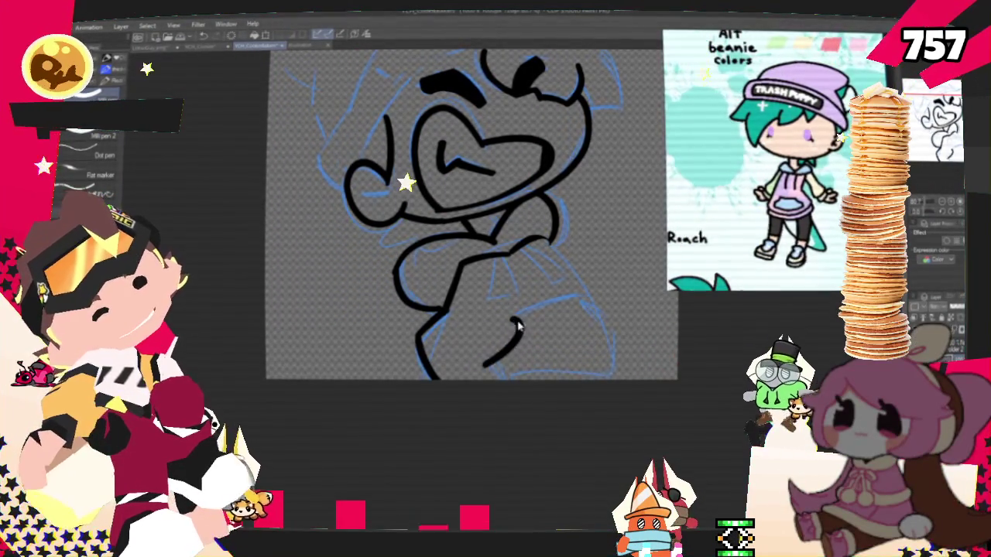
drag(517, 319, 577, 299)
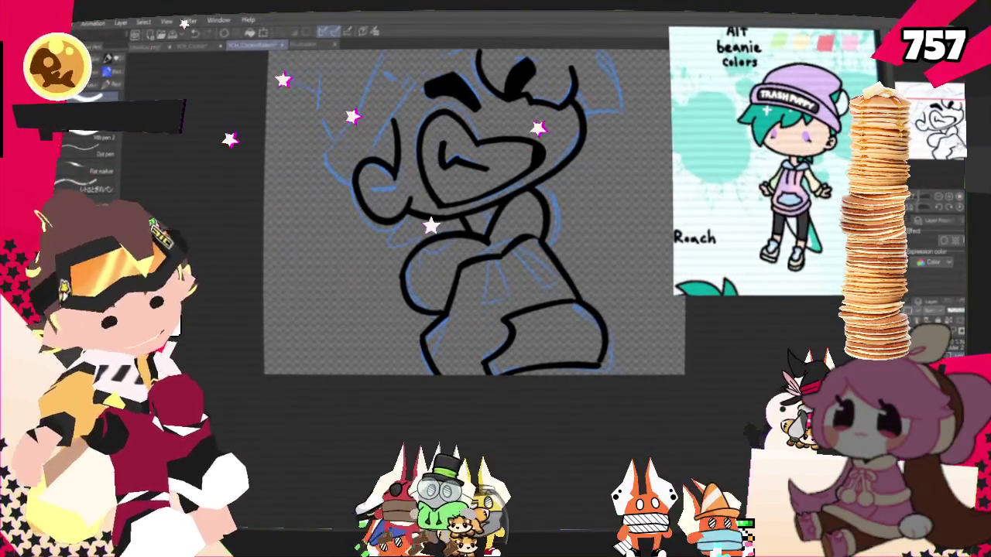
scroll(619, 268, up, 3)
drag(464, 232, 500, 243)
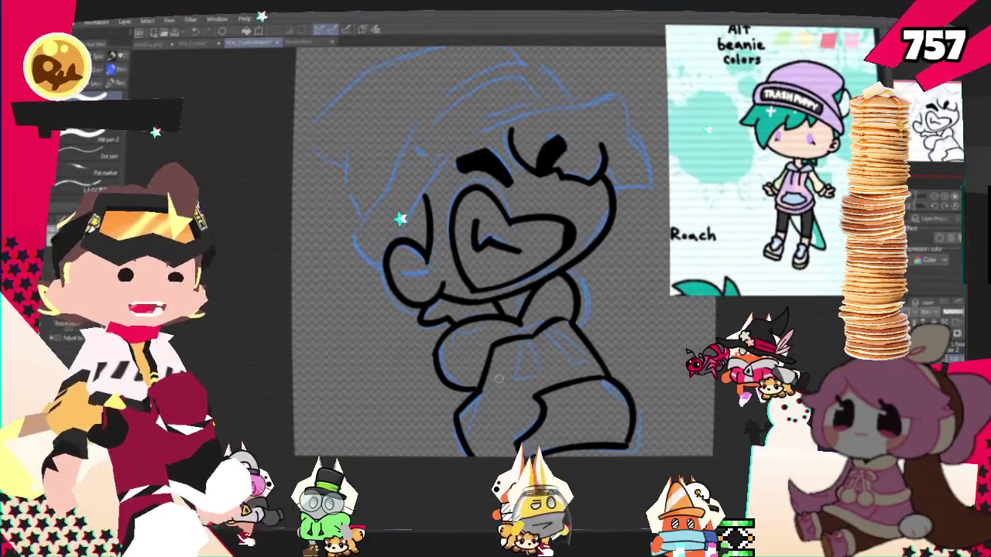
drag(503, 232, 415, 340)
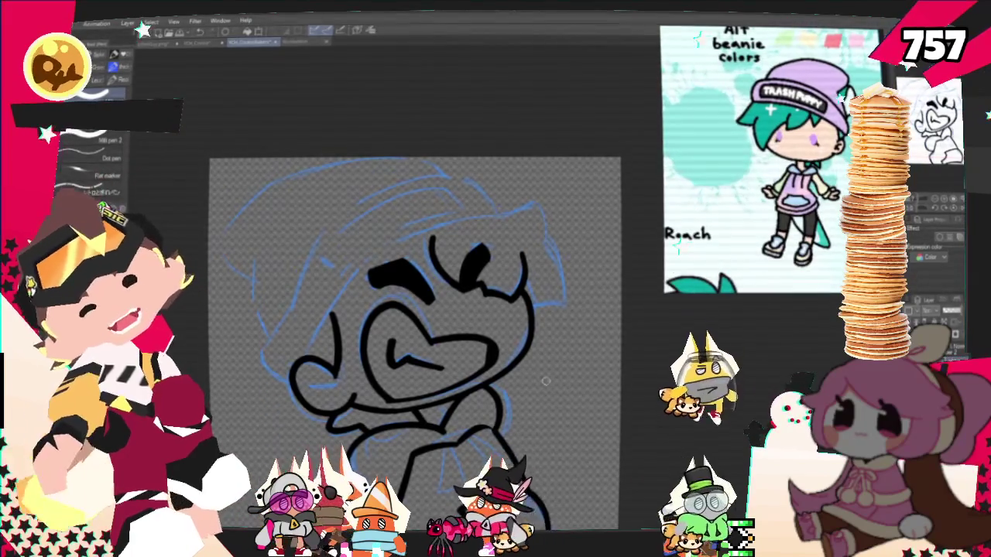
- Ink the hooked hair curve on the head's right side and a hair line across the top
drag(545, 243, 556, 313)
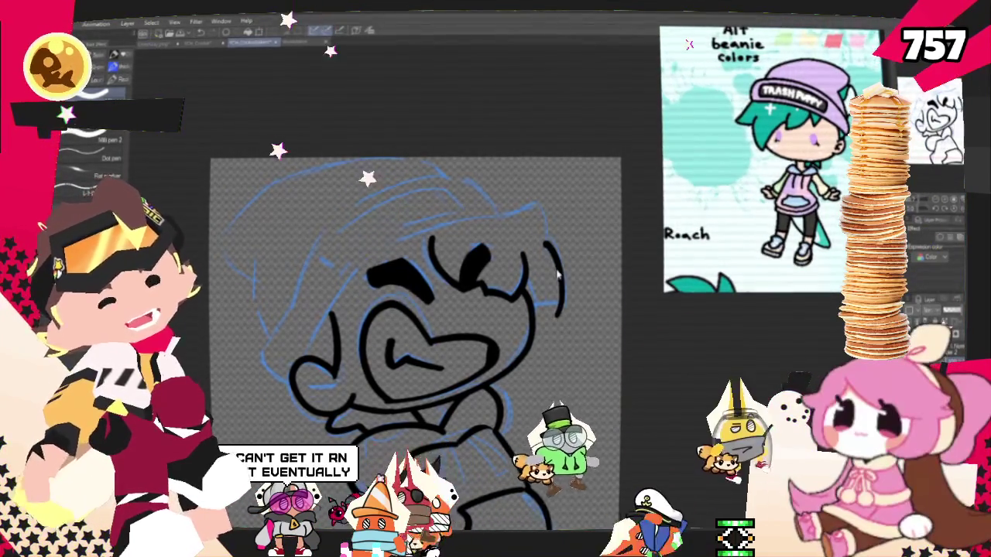
key(ctrl+z)
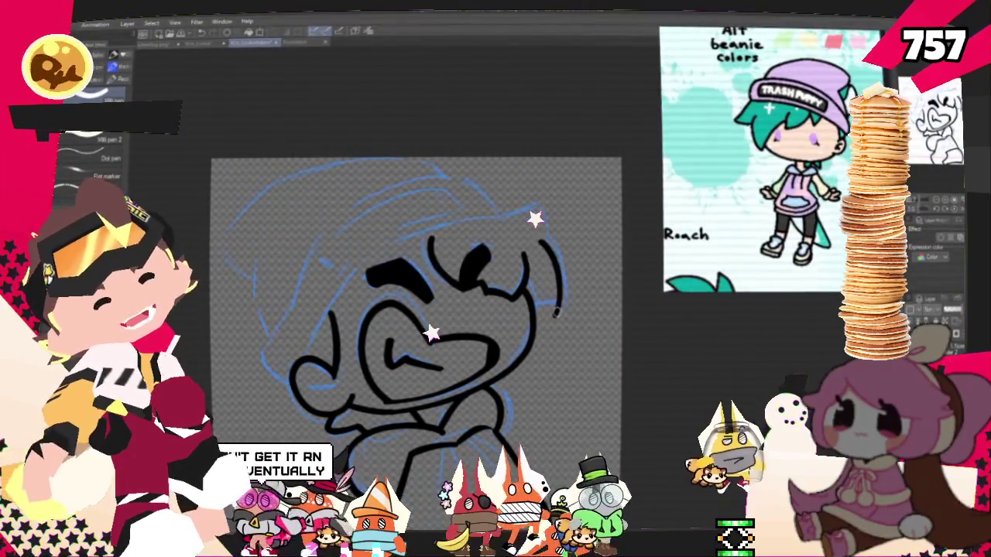
drag(542, 241, 543, 320)
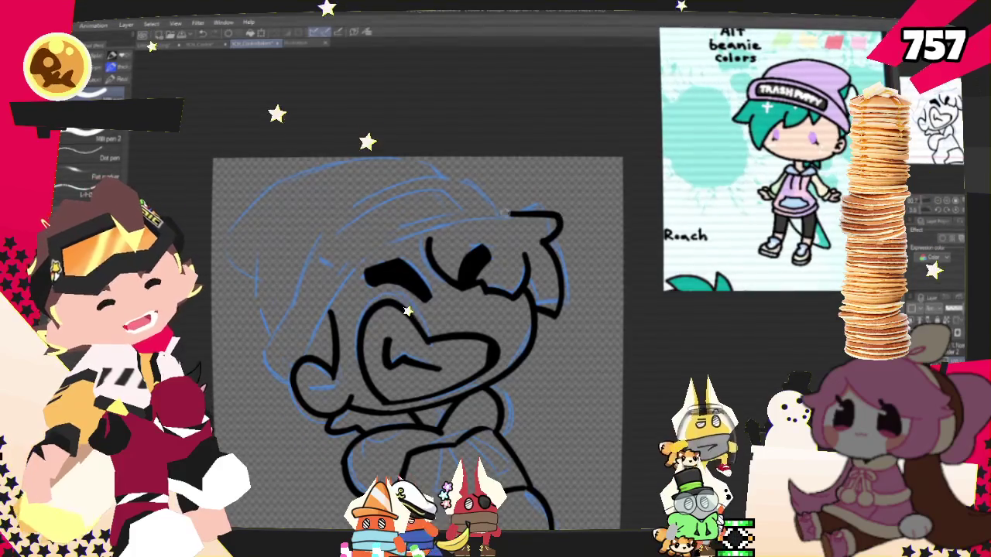
drag(495, 213, 540, 197)
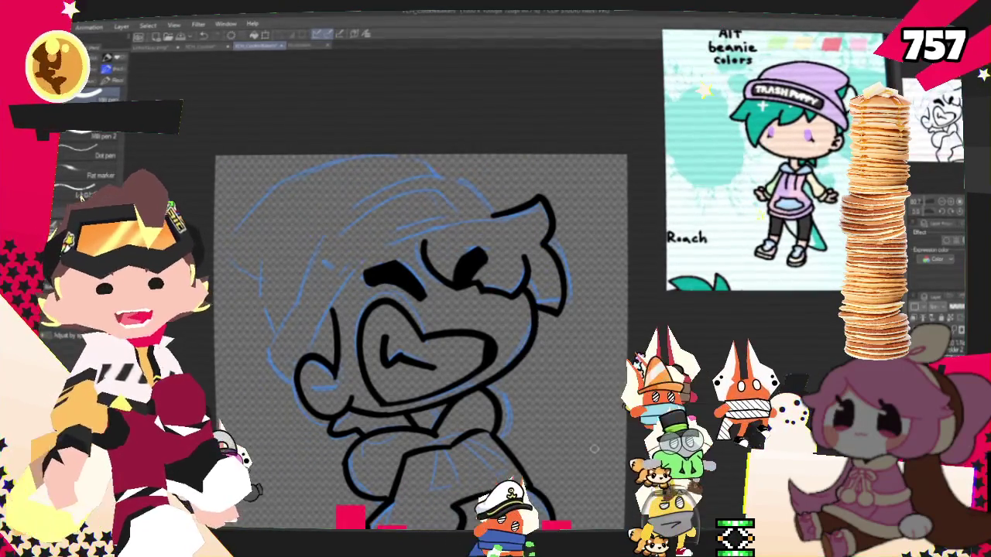
drag(593, 448, 671, 439)
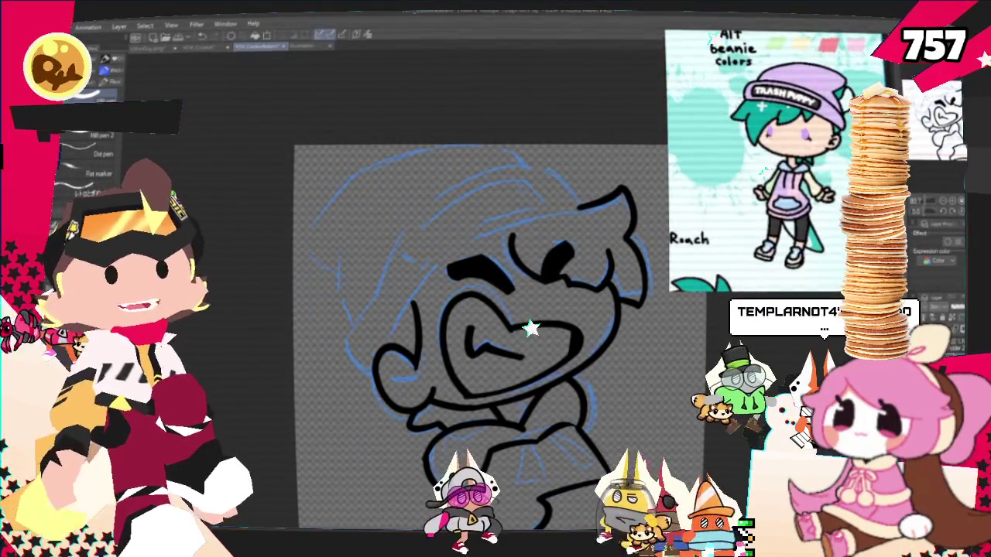
- Ink a short arc over the top of the head
drag(480, 309, 476, 328)
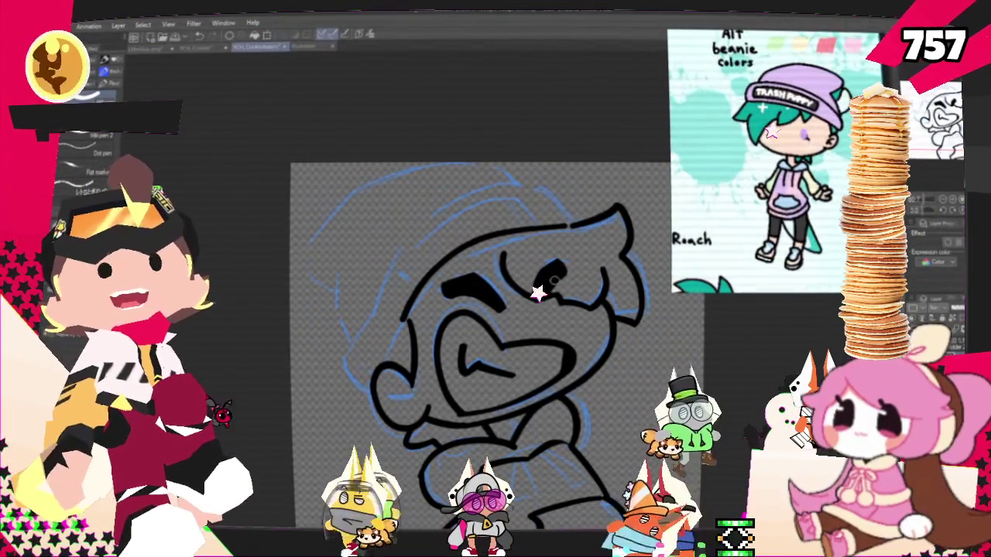
drag(569, 224, 481, 198)
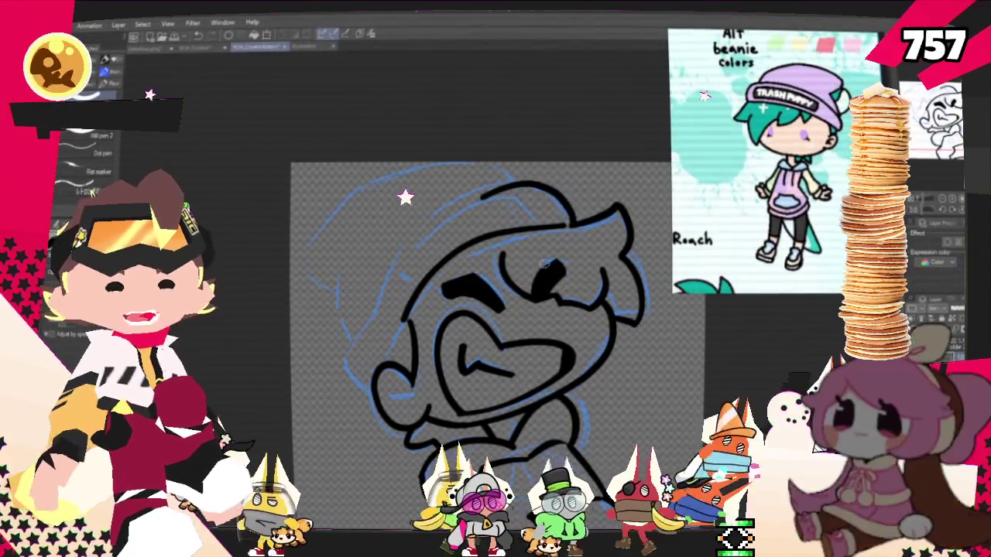
key(ctrl+z)
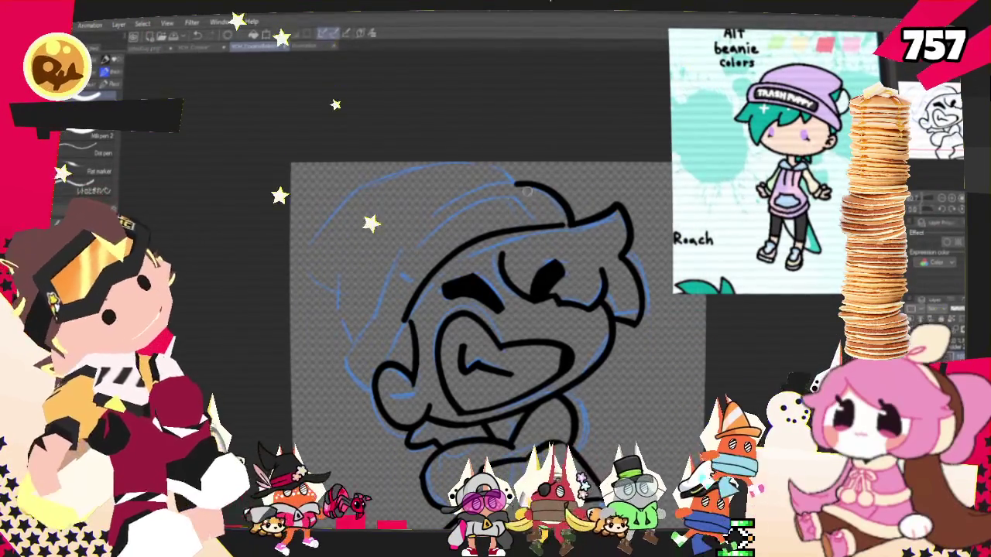
drag(568, 224, 524, 185)
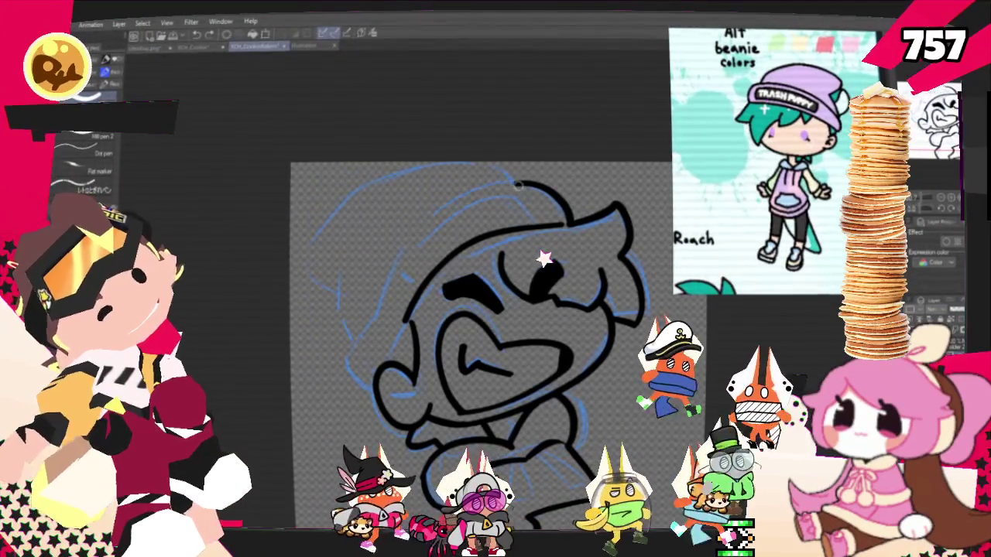
- Ink the beanie's brim arc plus its top and left outline extending down the side
drag(404, 249, 512, 183)
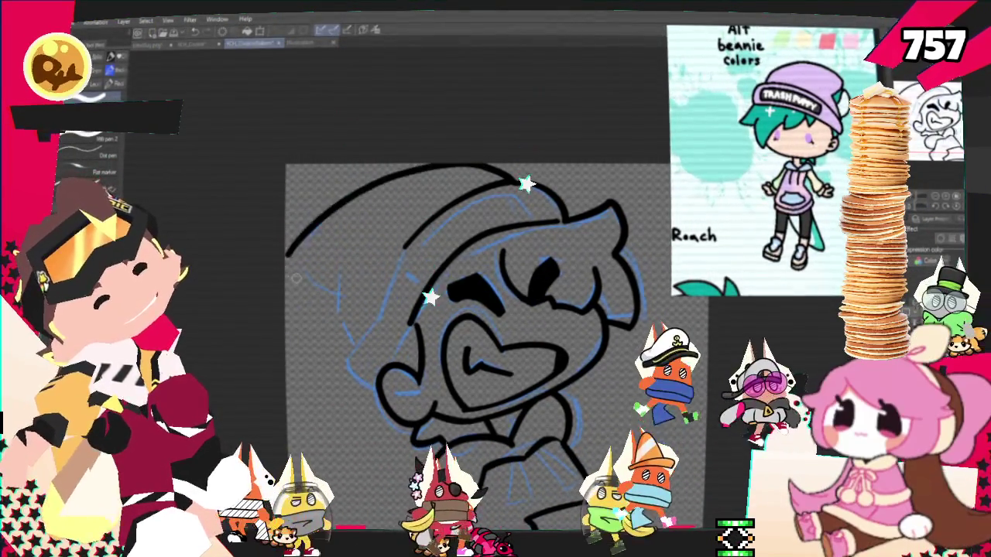
mouse_move(300, 272)
mouse_down()
mouse_move(409, 176)
mouse_move(495, 172)
mouse_up()
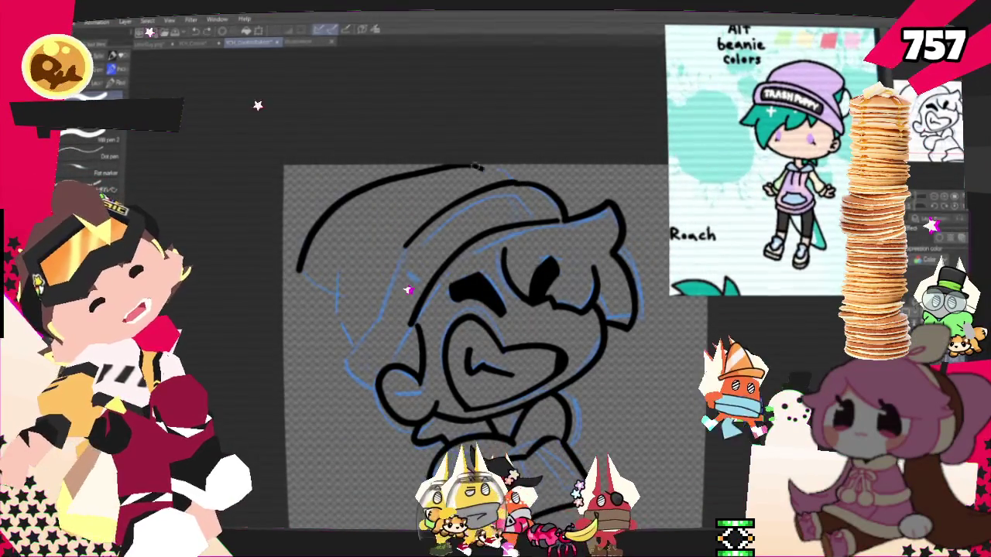
drag(485, 177, 526, 186)
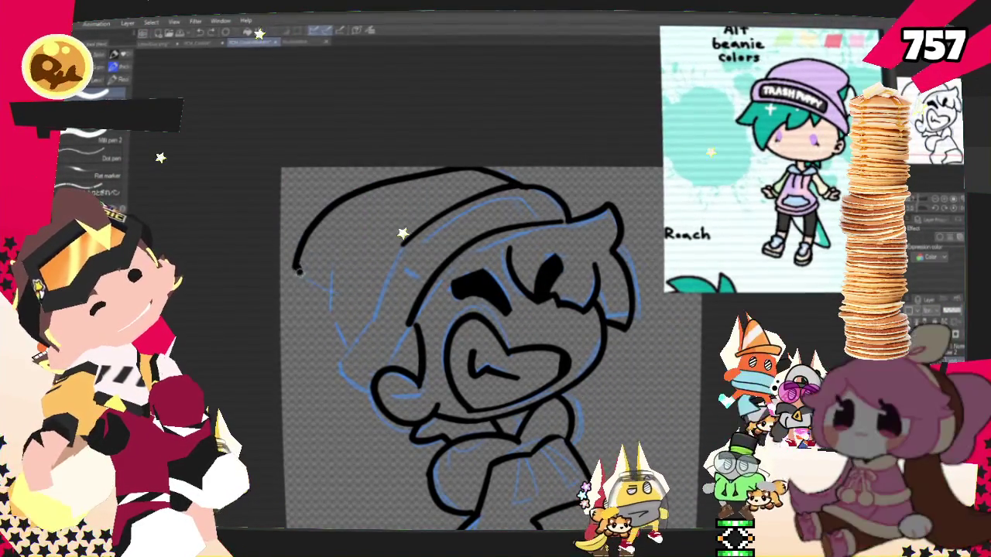
mouse_move(321, 293)
mouse_down()
mouse_move(347, 346)
mouse_move(388, 308)
mouse_up()
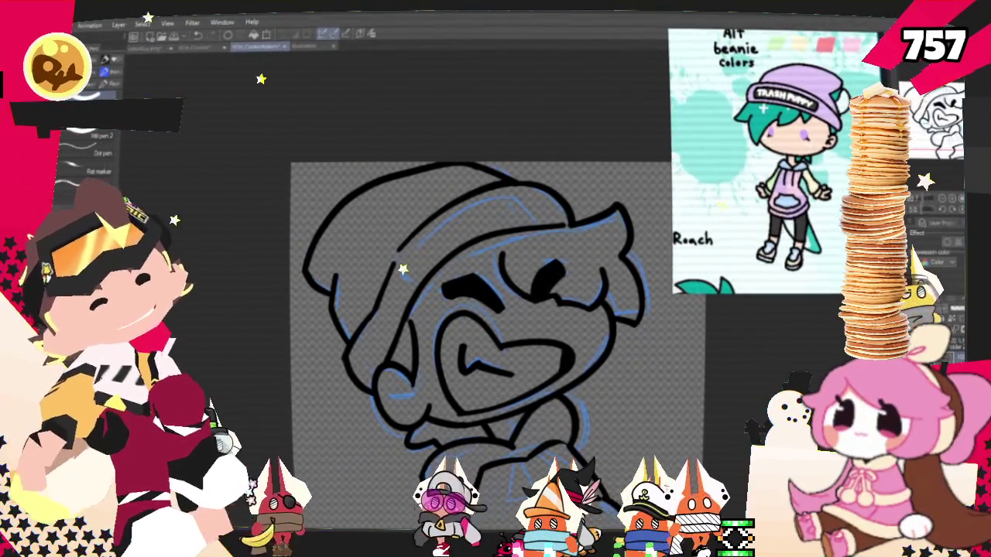
mouse_move(480, 309)
mouse_down()
mouse_move(453, 286)
mouse_move(474, 284)
mouse_up()
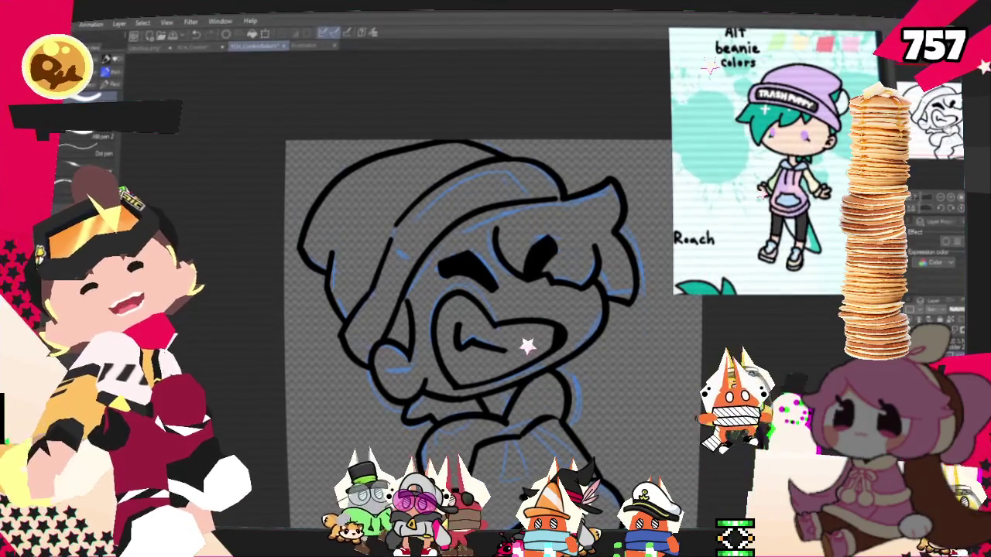
drag(539, 288, 542, 295)
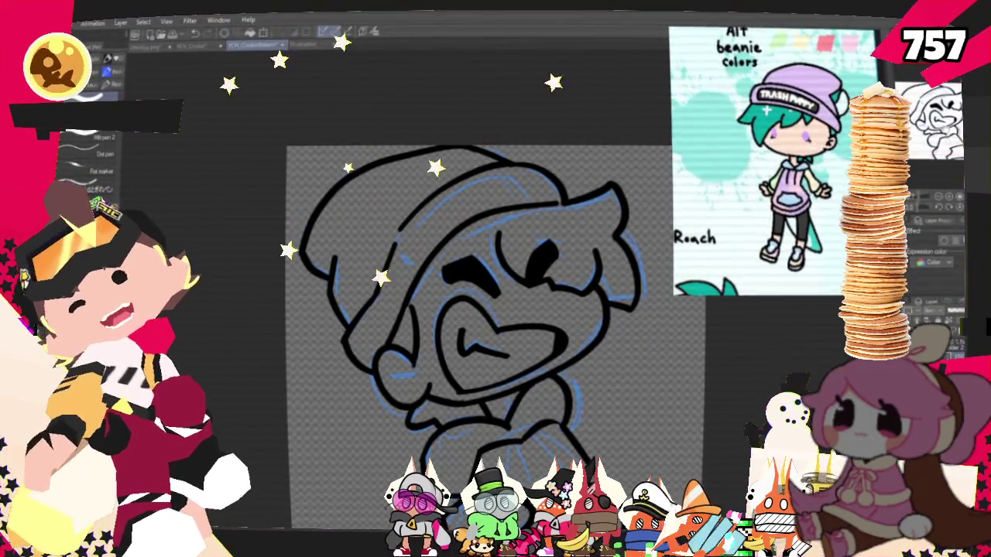
mouse_move(542, 296)
mouse_down()
mouse_move(506, 285)
mouse_move(503, 268)
mouse_up()
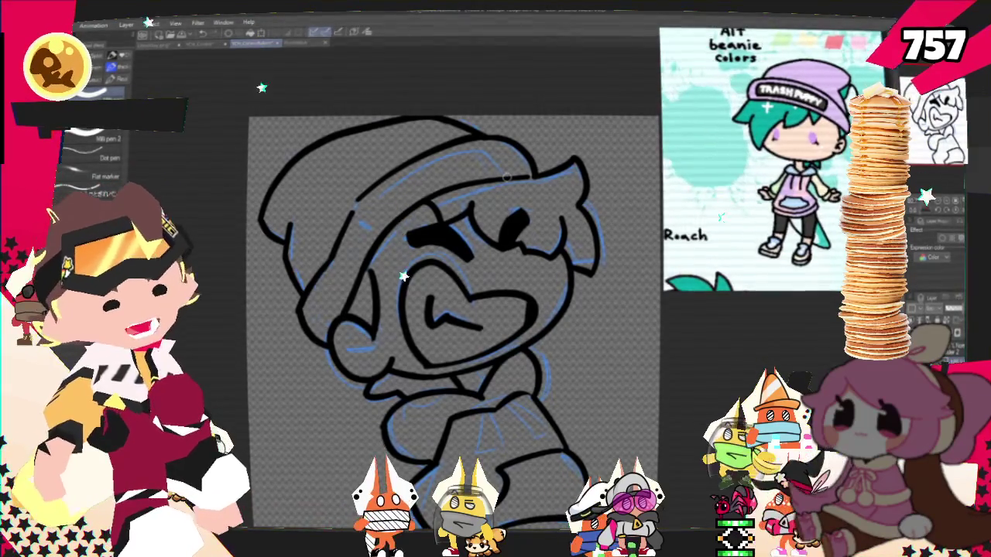
scroll(464, 387, up, 2)
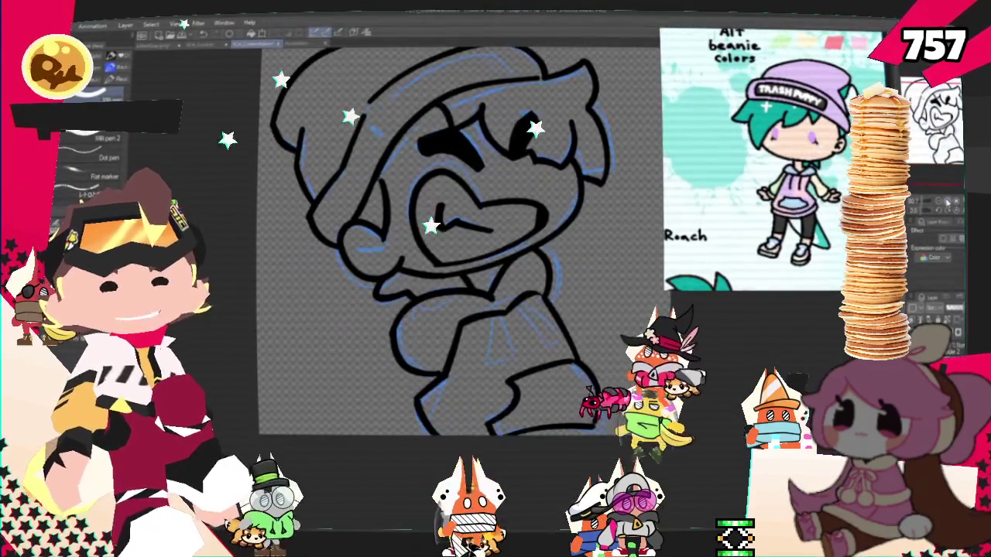
- Ink the hoodie front line and drawstring loop, undoing the stray side and collar strokes
scroll(464, 386, up, 2)
scroll(464, 387, up, 2)
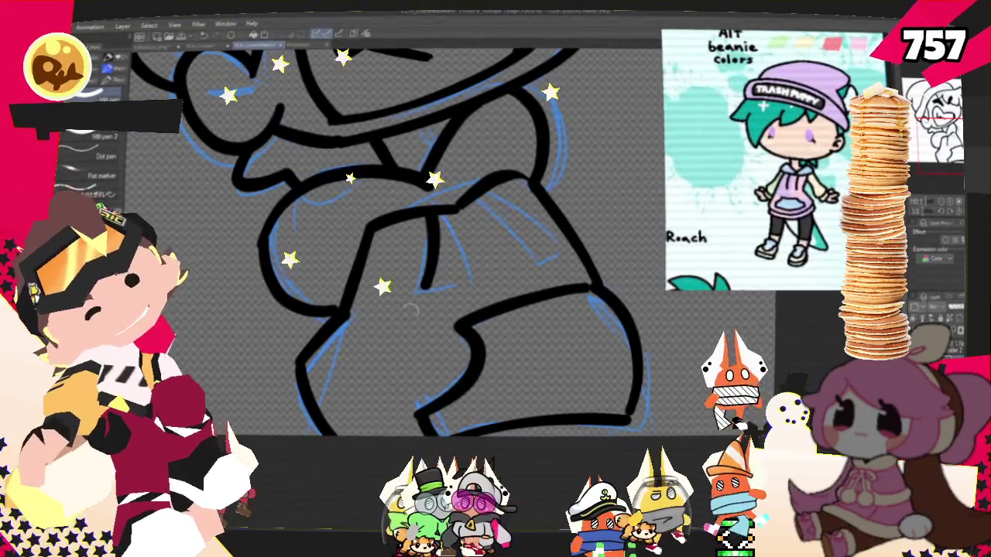
drag(431, 218, 422, 286)
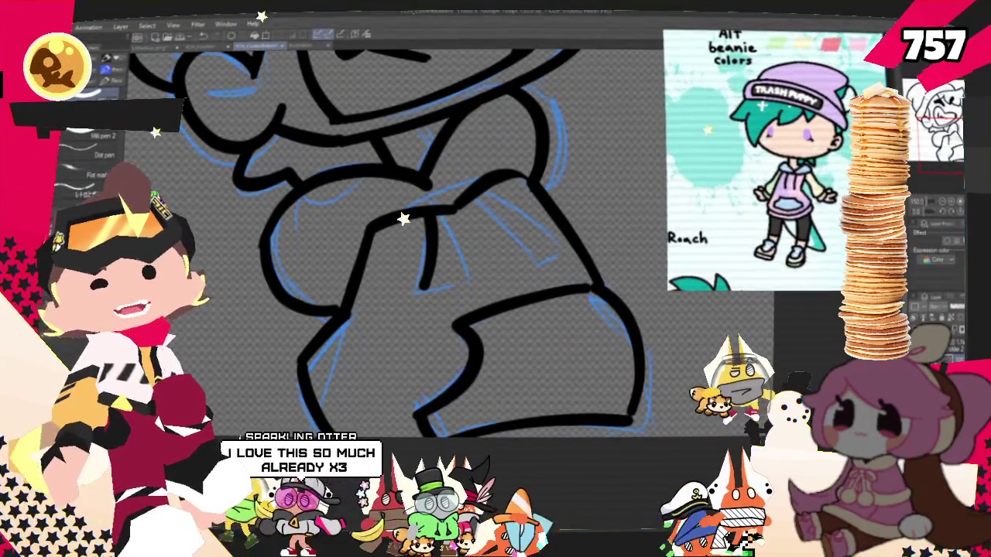
drag(466, 202, 536, 265)
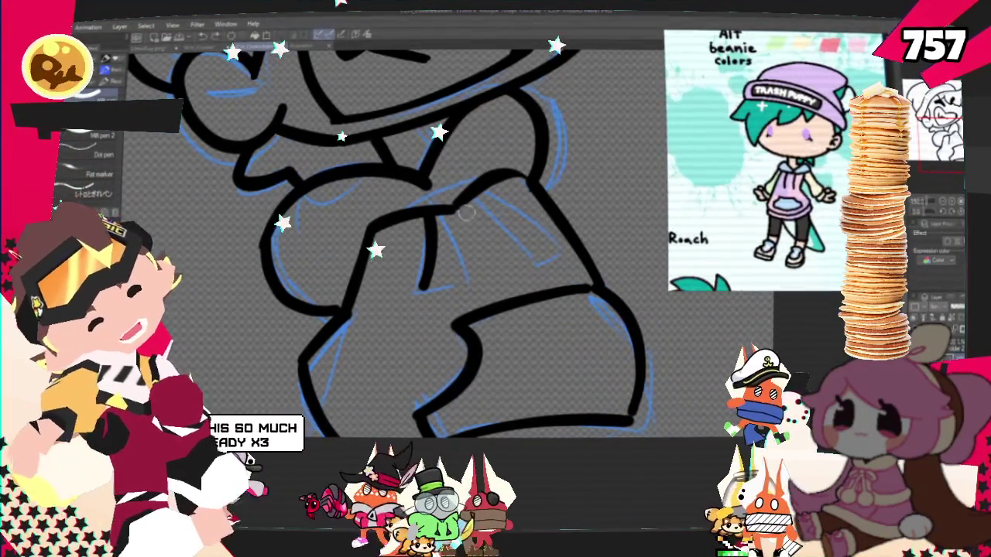
key(ctrl+z)
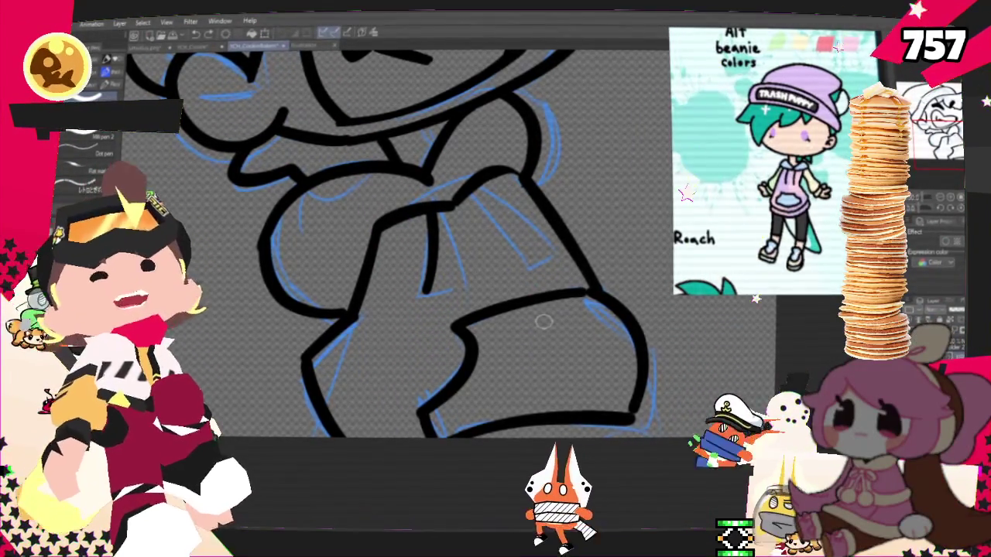
drag(458, 236, 507, 305)
key(ctrl+z)
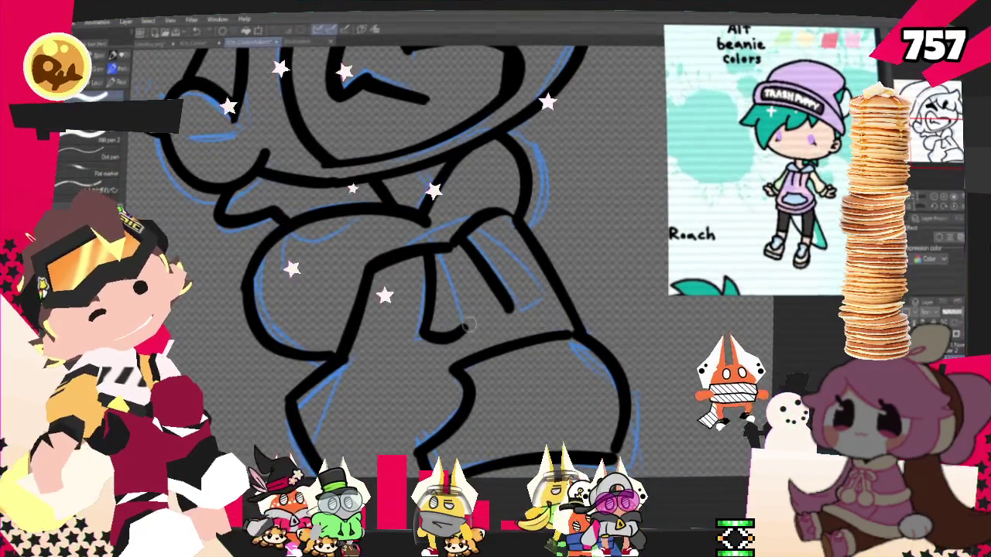
drag(461, 328, 463, 275)
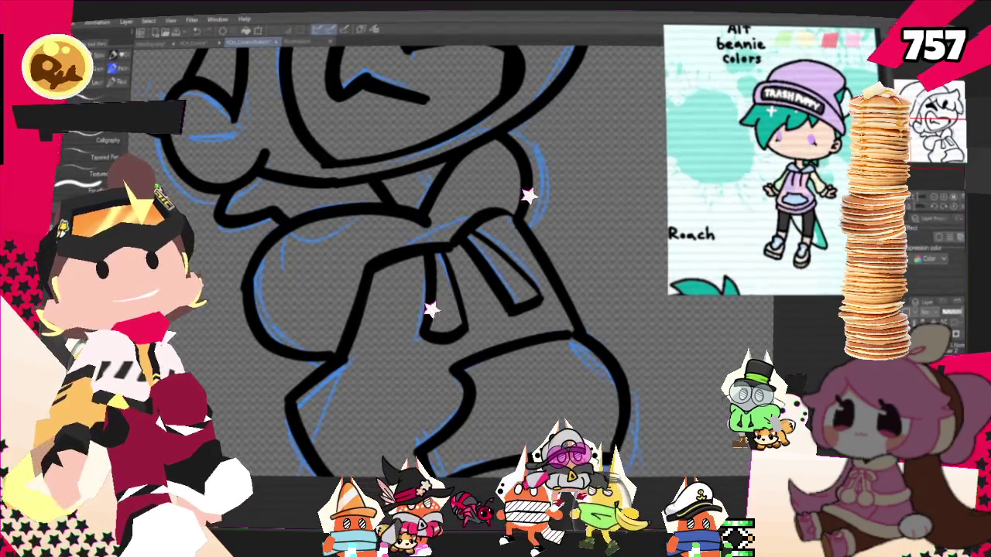
key(ctrl+0)
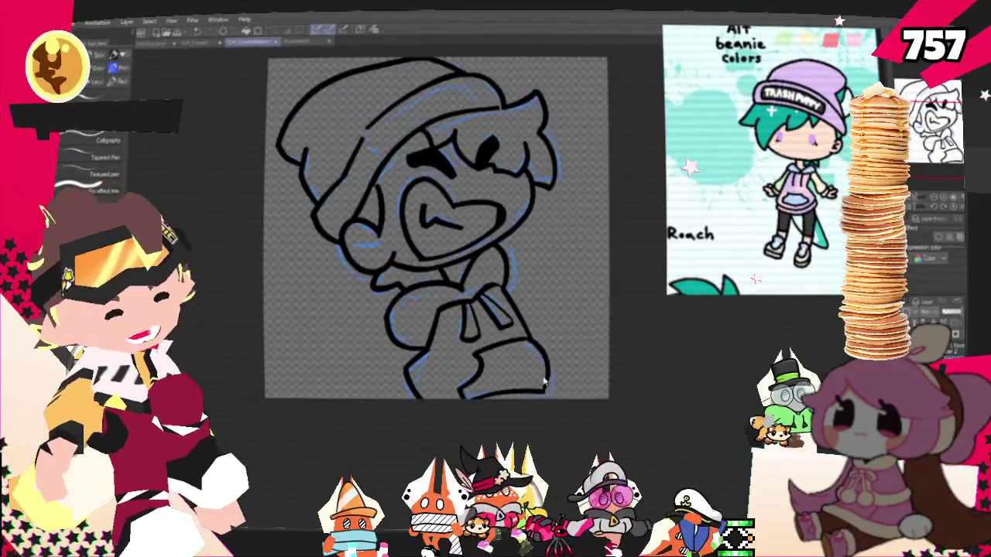
- Pan over the character's head, return to the inking pens, and zoom out to fit the canvas
scroll(526, 370, up, 3)
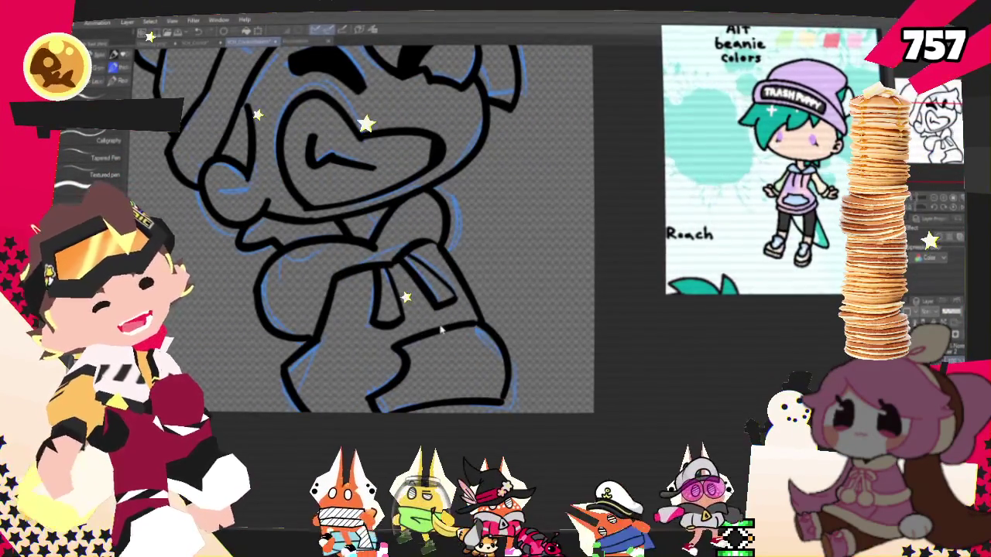
scroll(440, 330, up, 2)
drag(348, 271, 472, 441)
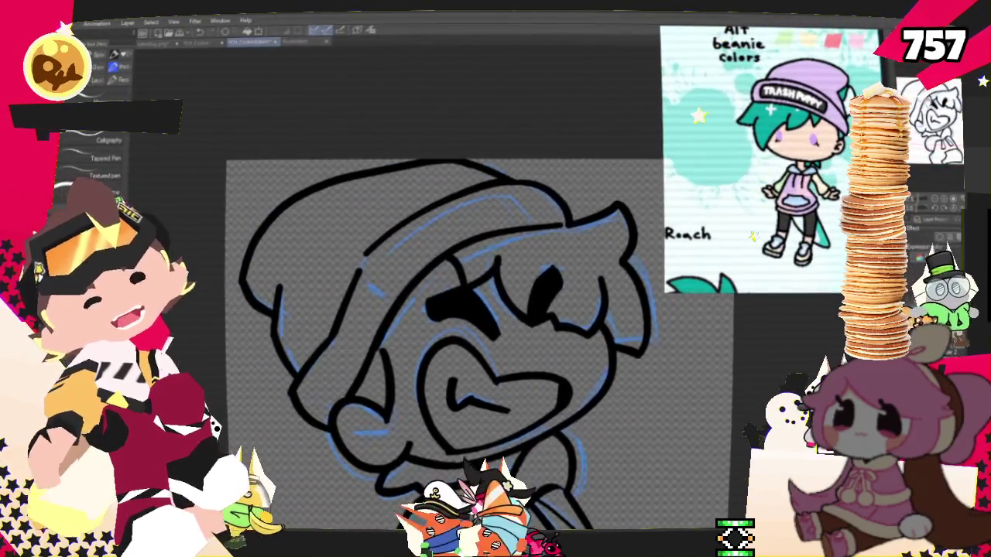
drag(449, 333, 474, 333)
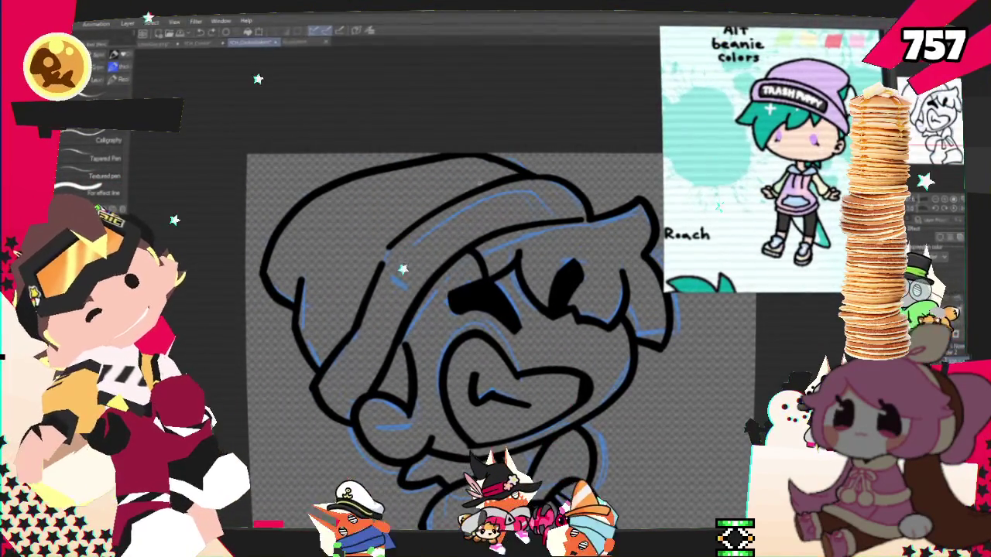
key(p)
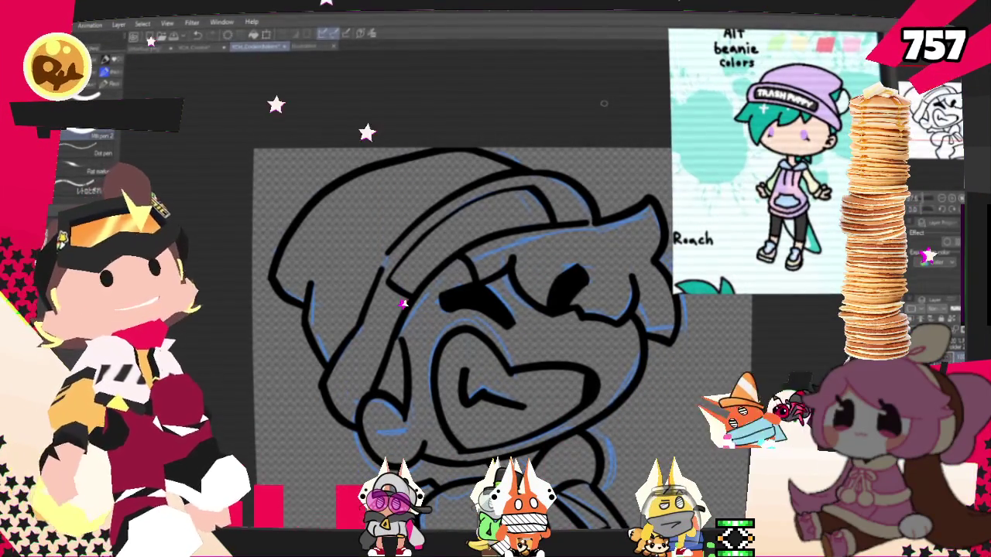
scroll(464, 309, down, 3)
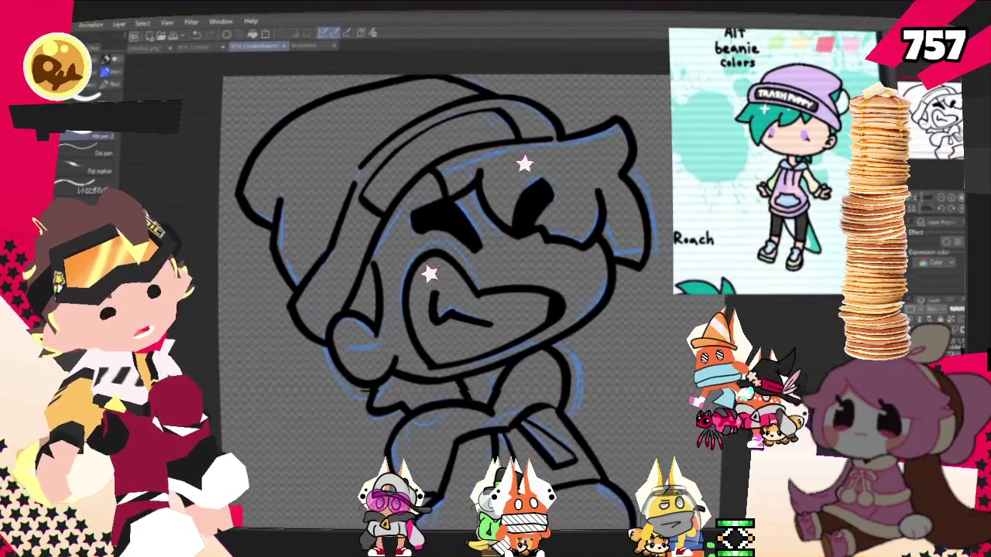
key(ctrl+minus)
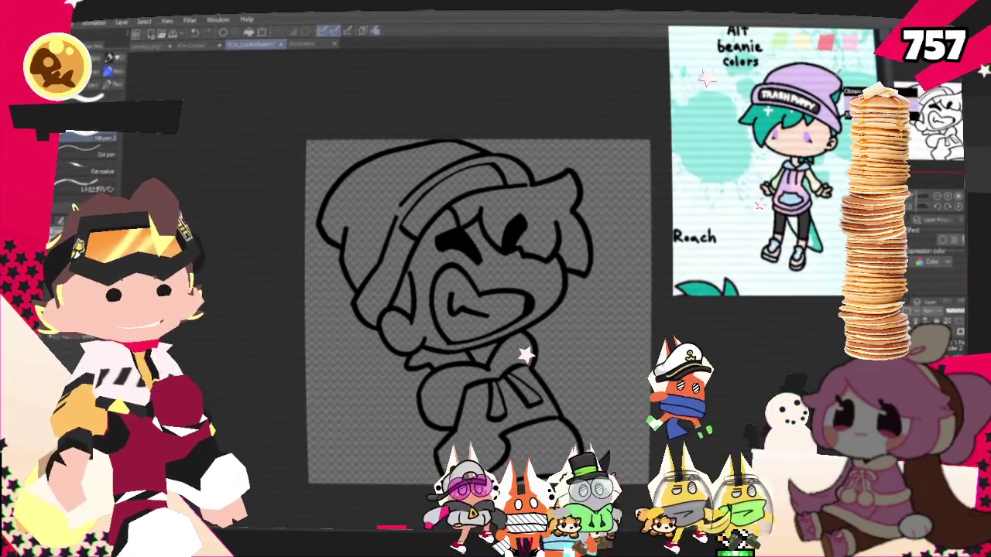
- Fill the beanie light purple, the hair teal, and the face peach skin colour
key(g)
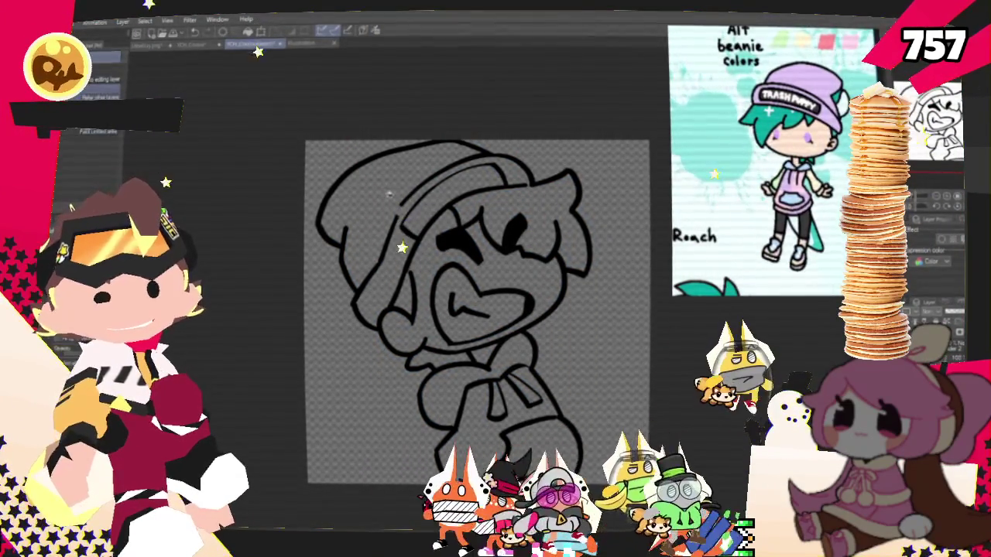
click(418, 185)
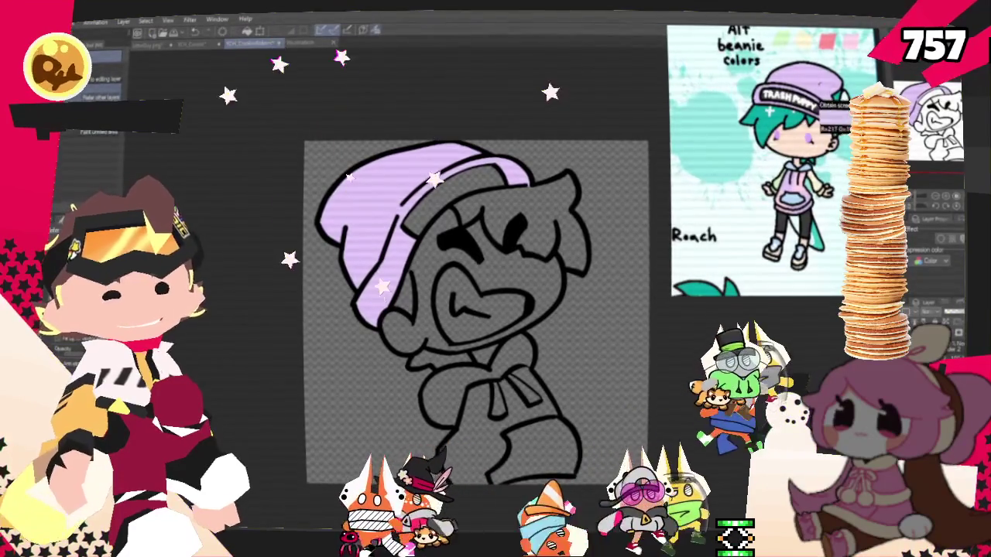
click(577, 220)
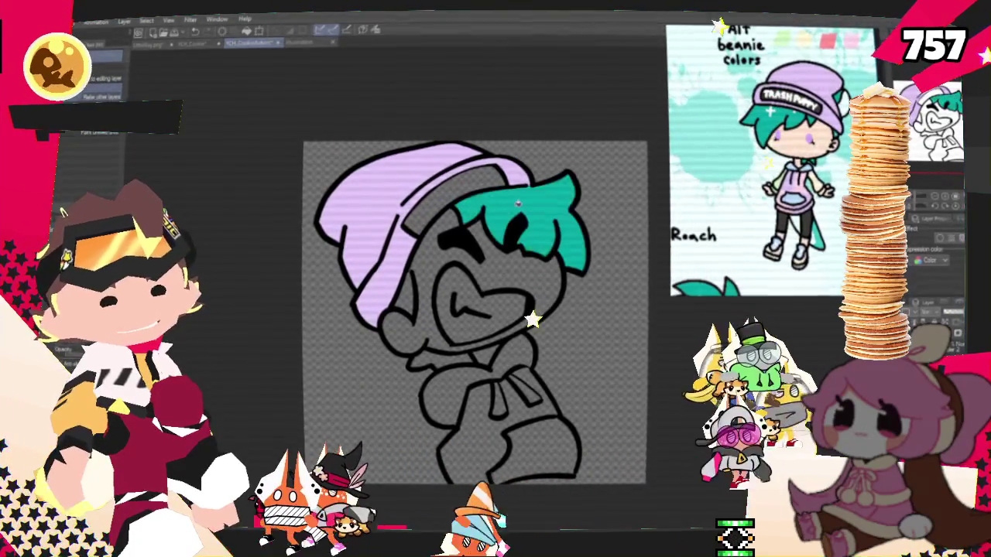
scroll(584, 224, up, 2)
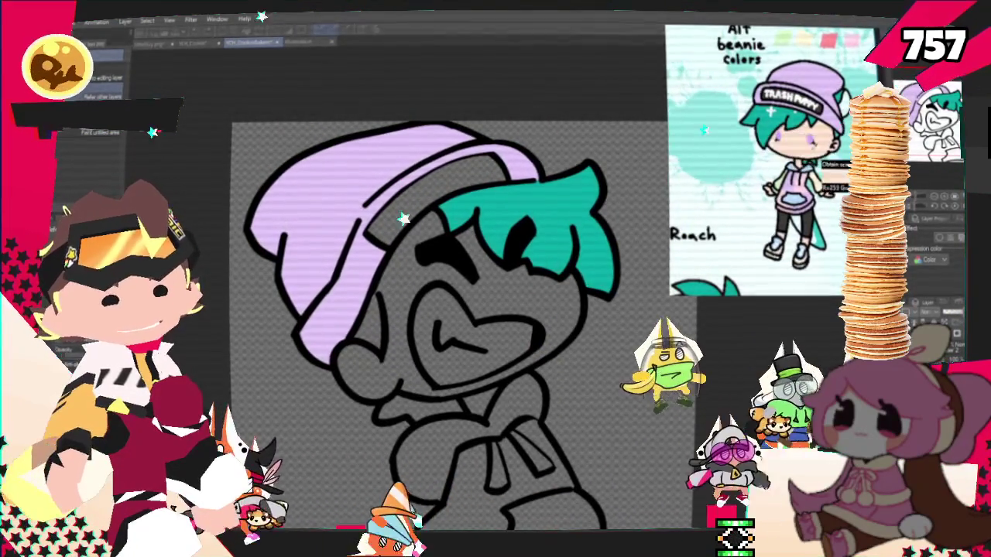
click(396, 336)
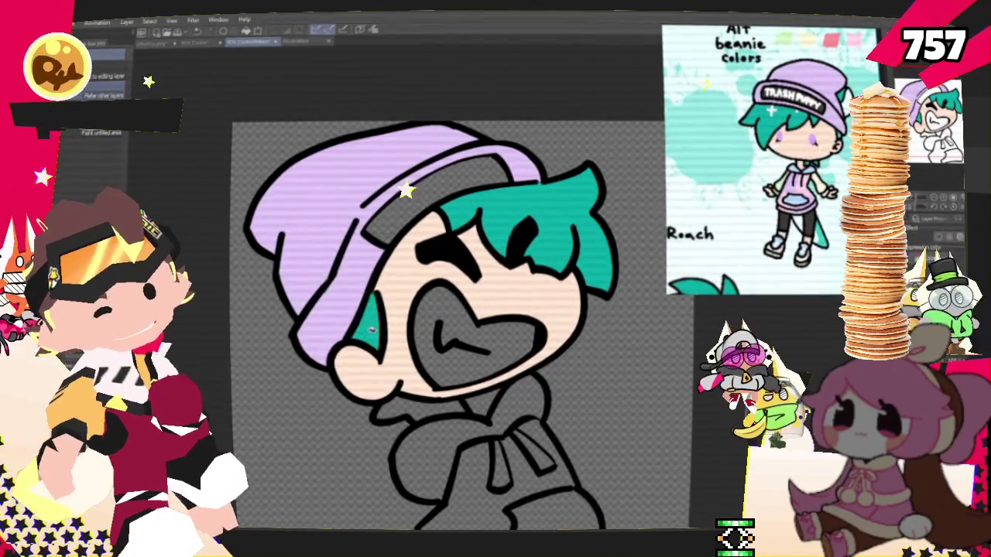
click(387, 406)
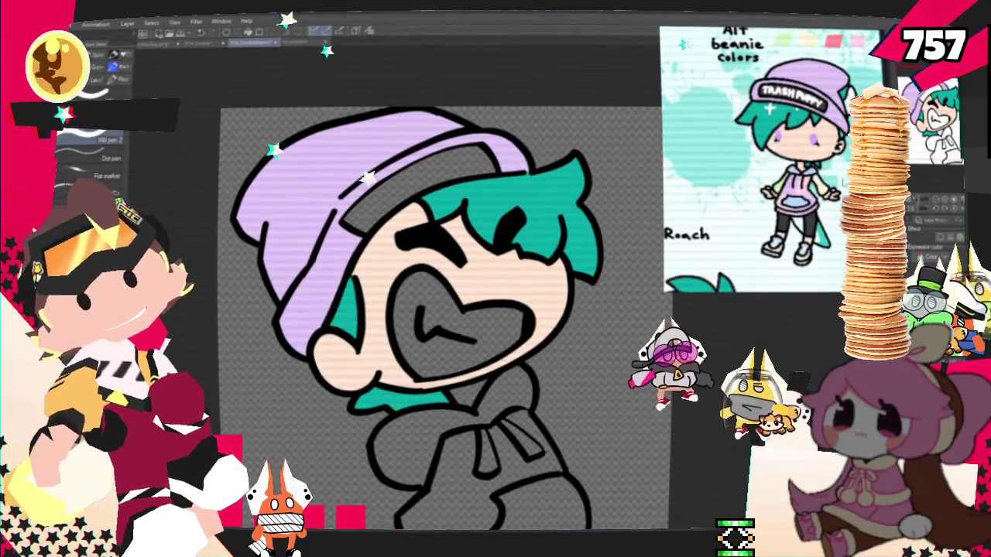
- Fill the mouth interior of the grin with white
key(p)
scroll(434, 310, up, 1)
scroll(486, 282, up, 2)
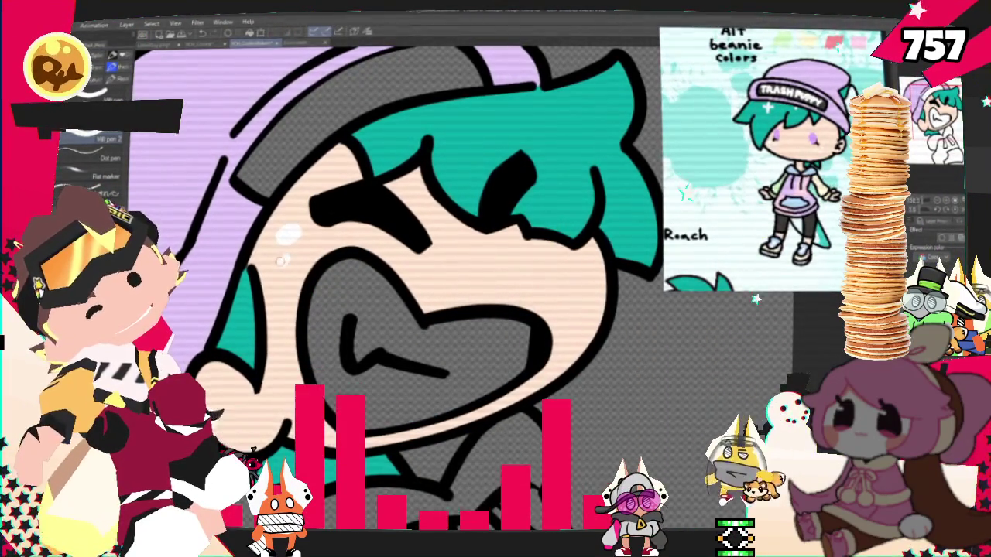
scroll(434, 309, up, 1)
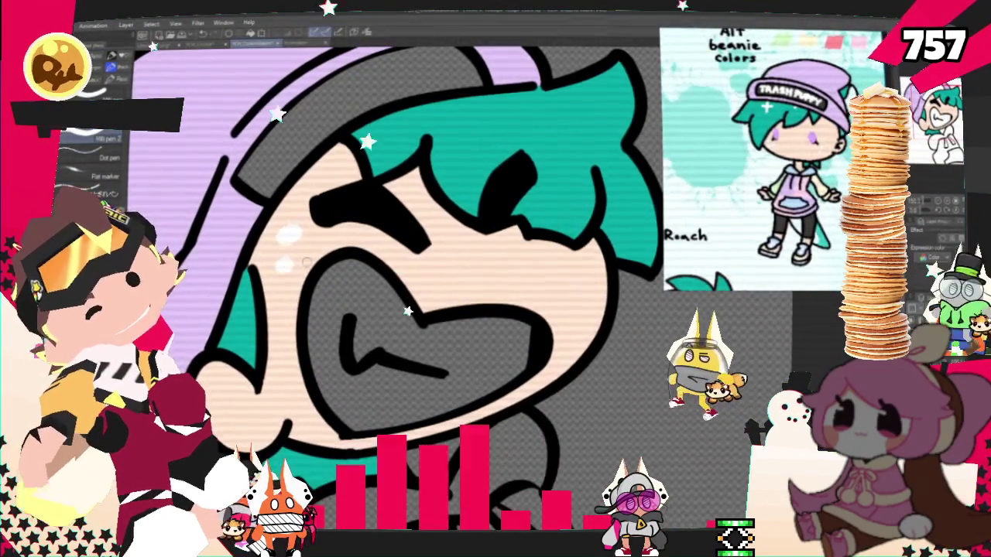
scroll(433, 310, down, 1)
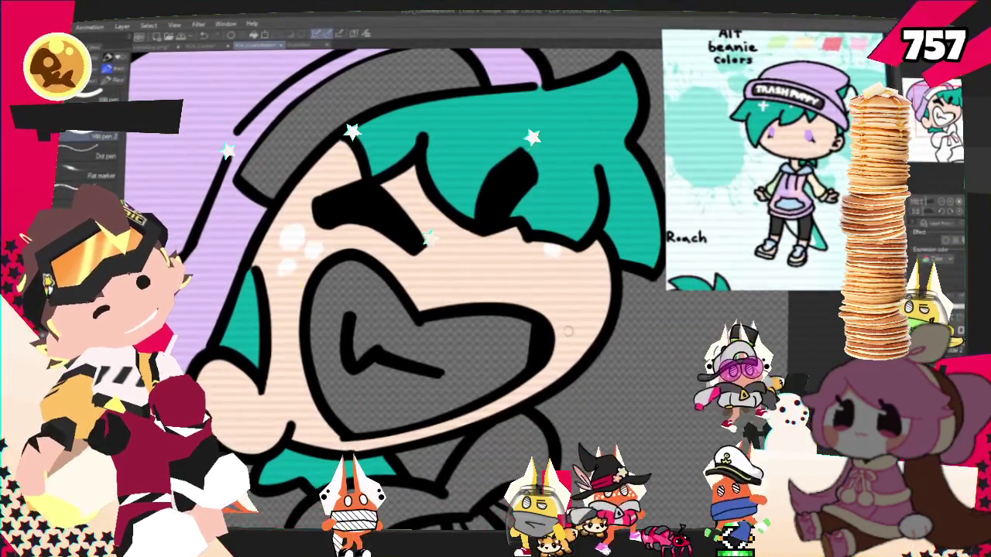
click(452, 395)
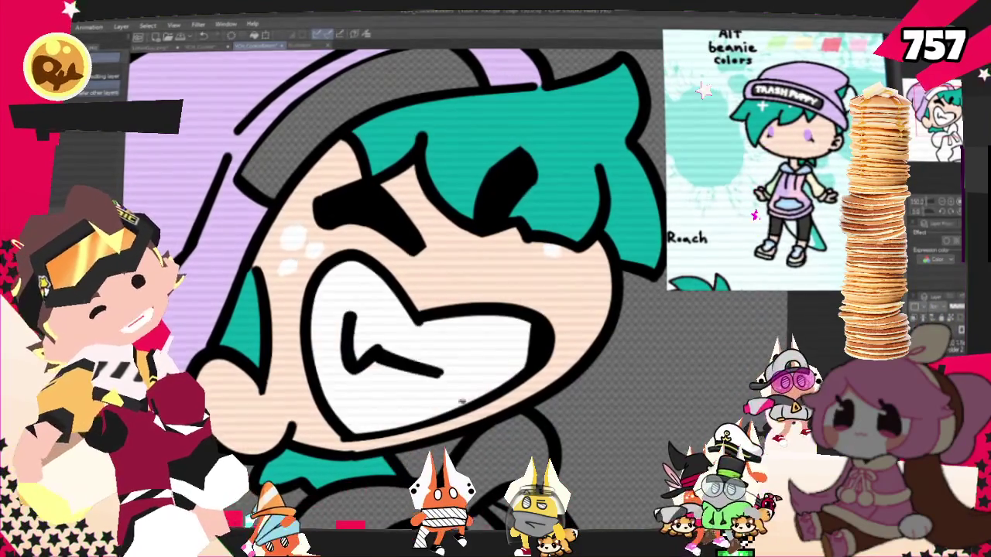
scroll(453, 348, down, 3)
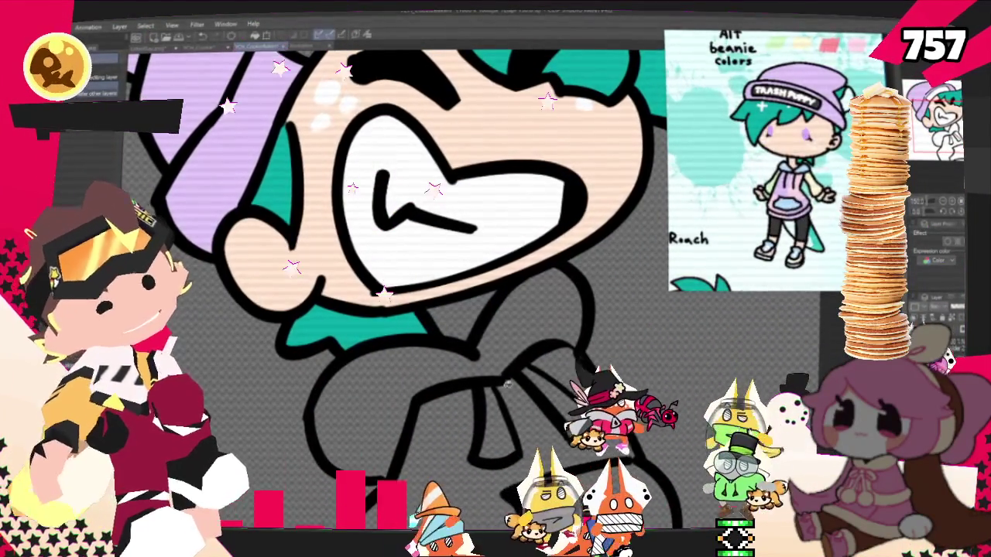
- Fill the hoodie light blue and airbrush soft purple shading over its pink front
click(497, 405)
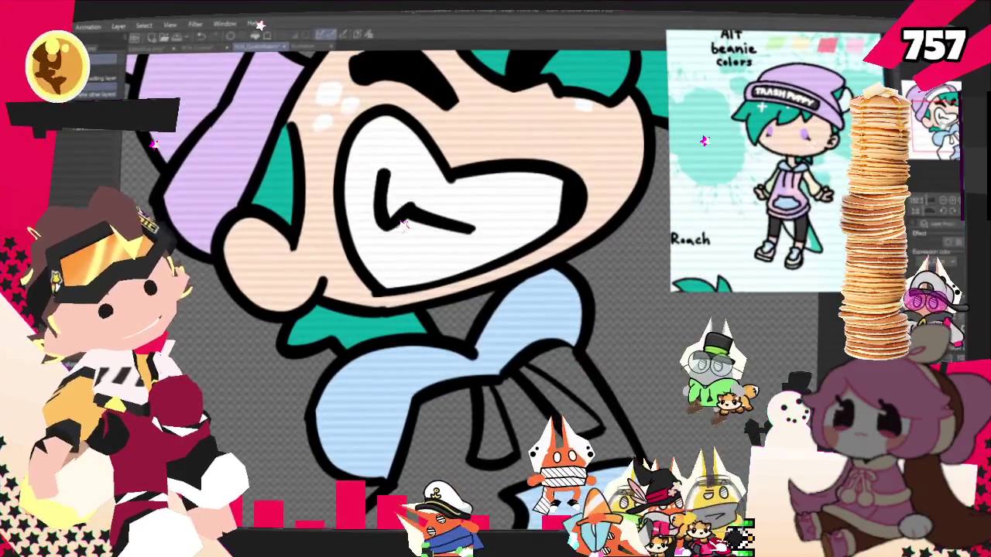
scroll(402, 271, down, 3)
scroll(403, 271, up, 3)
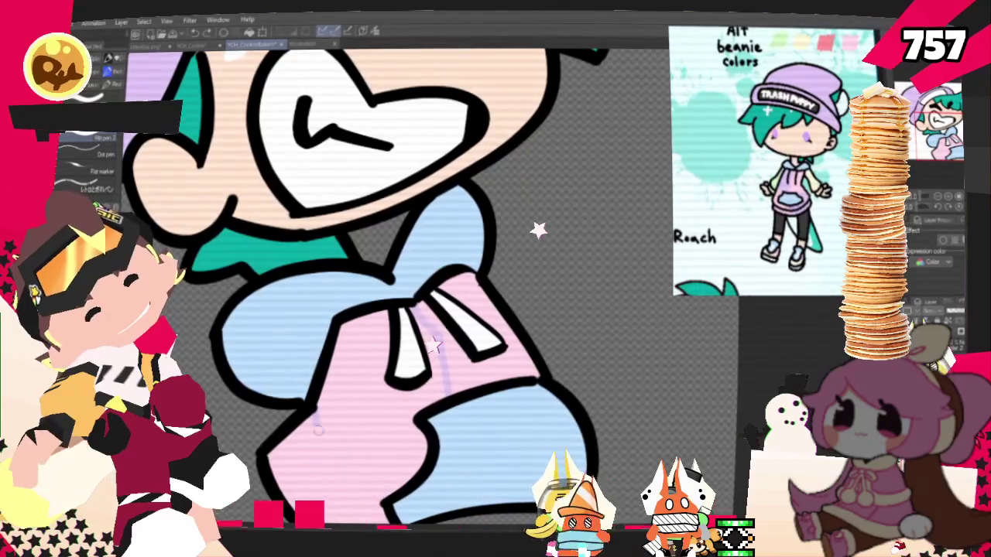
mouse_move(530, 333)
mouse_down()
mouse_move(402, 230)
mouse_move(378, 264)
mouse_up()
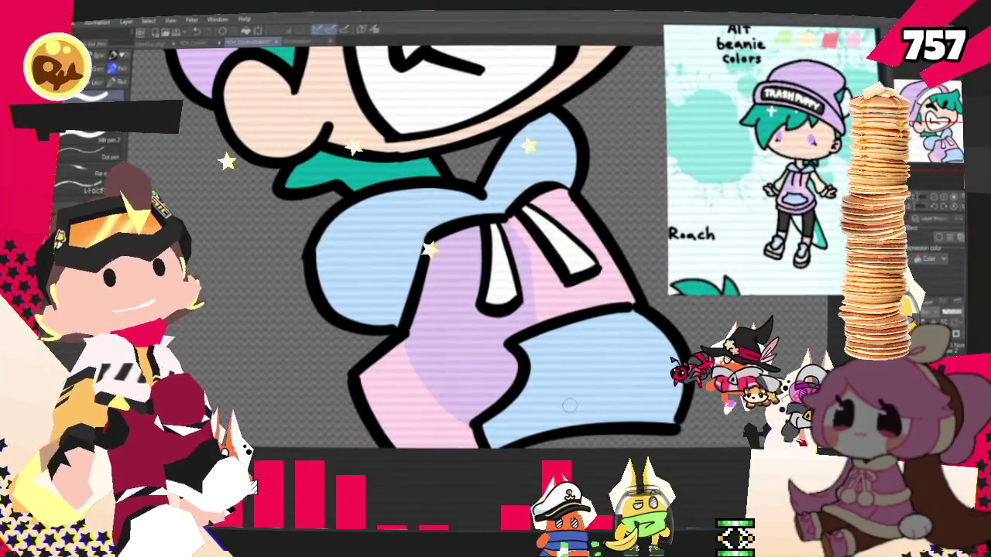
- Letter the T, A and S of TRASH in white on the beanie's dark band
scroll(311, 424, down, 5)
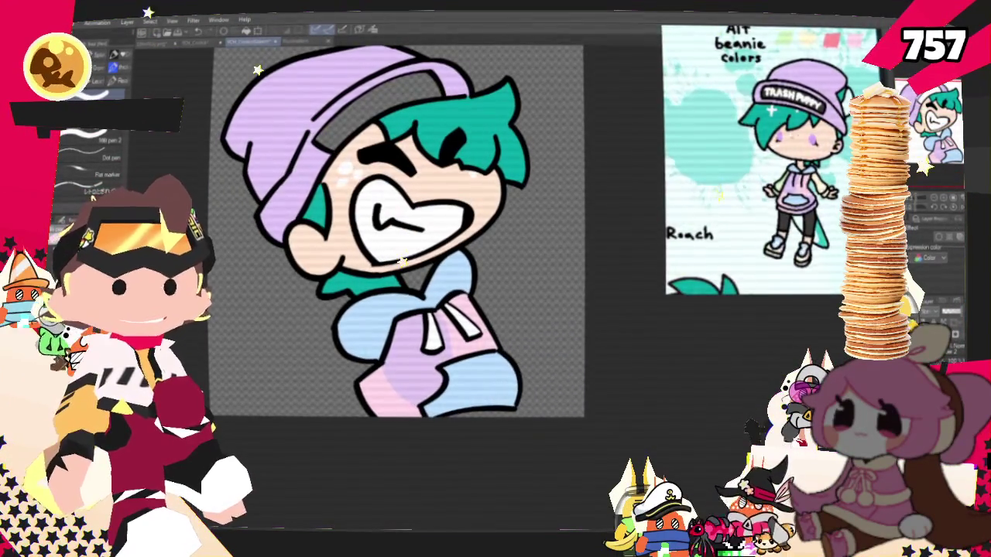
scroll(412, 187, up, 2)
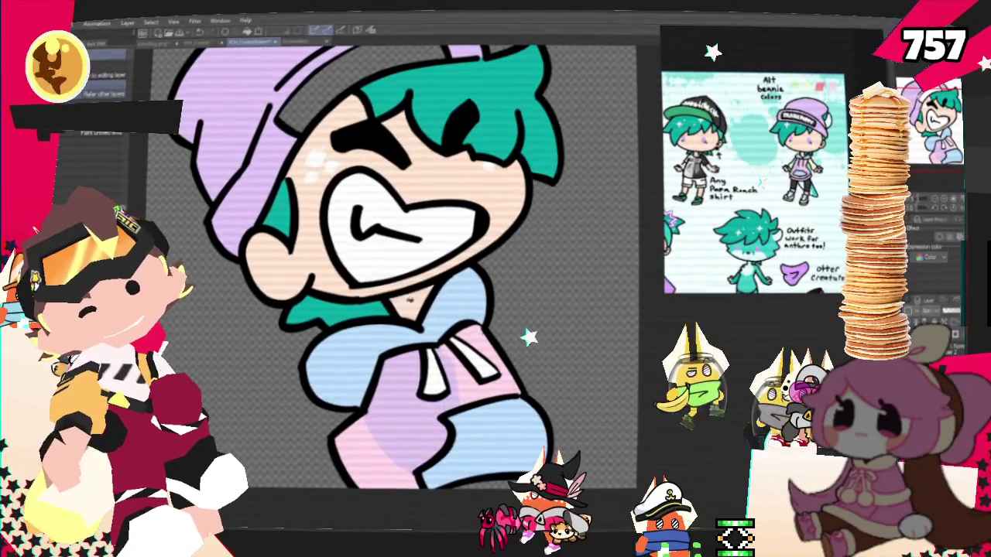
scroll(407, 293, down, 2)
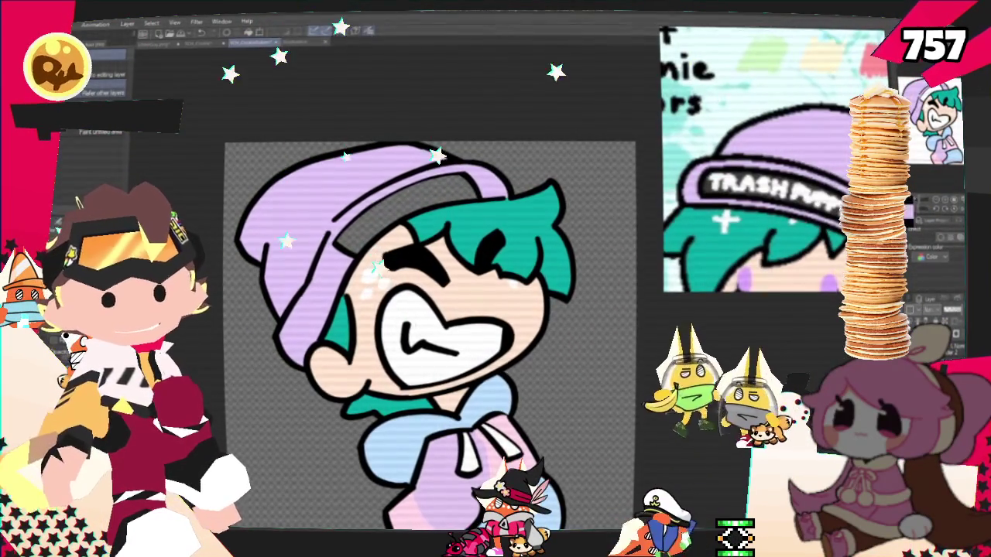
scroll(312, 256, up, 1)
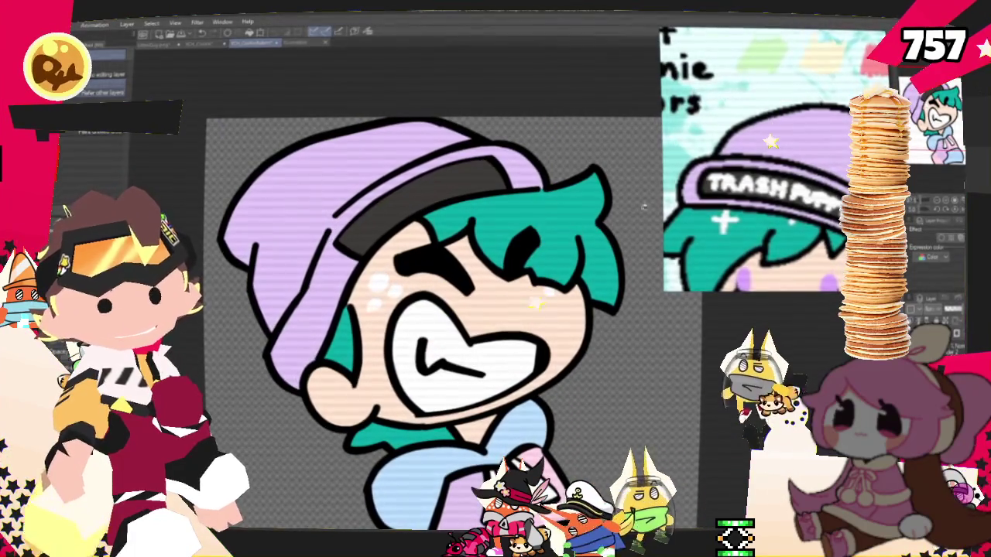
scroll(509, 234, up, 2)
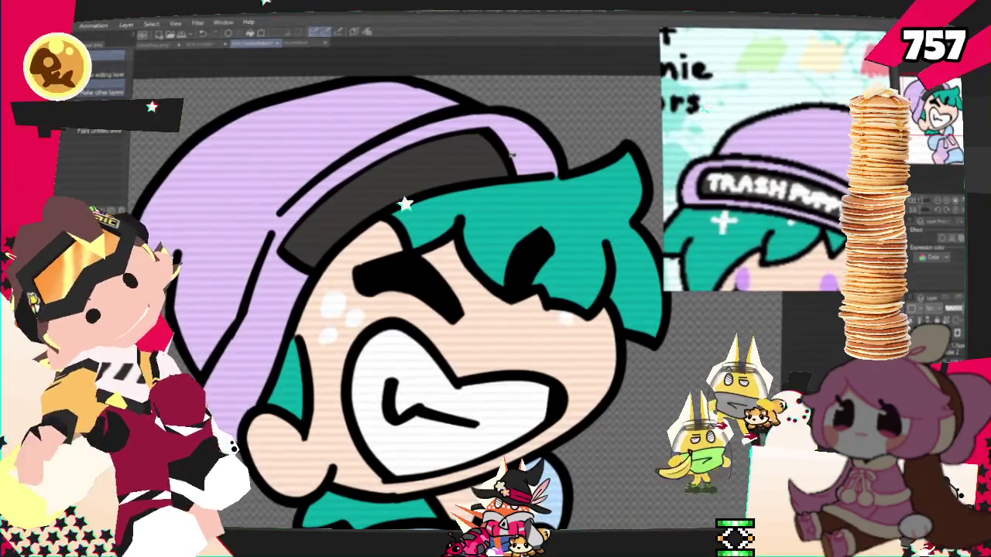
mouse_move(294, 234)
mouse_down()
mouse_move(320, 219)
mouse_move(314, 253)
mouse_move(349, 232)
mouse_move(320, 240)
mouse_move(344, 247)
mouse_move(378, 218)
mouse_up()
key(ctrl+z)
key(ctrl+z)
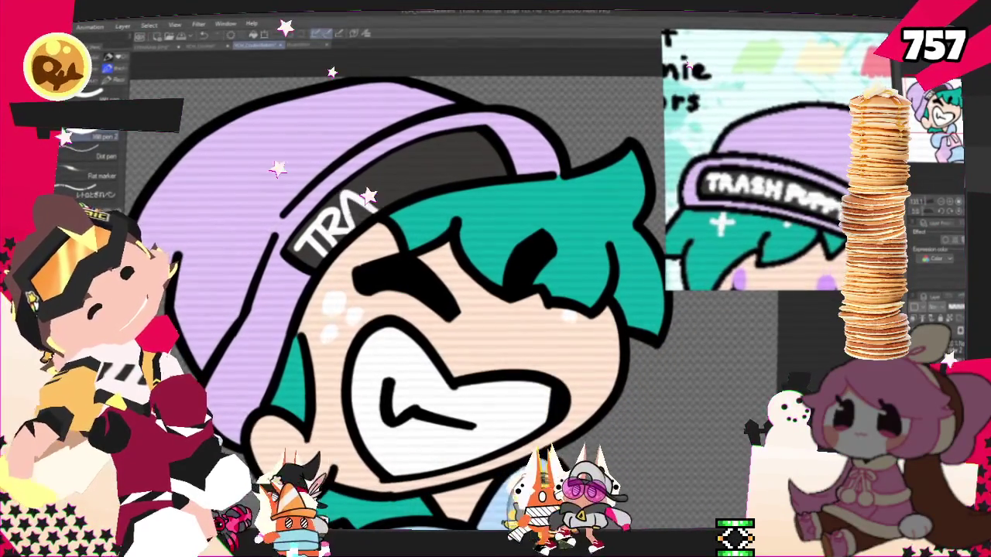
drag(384, 179, 367, 208)
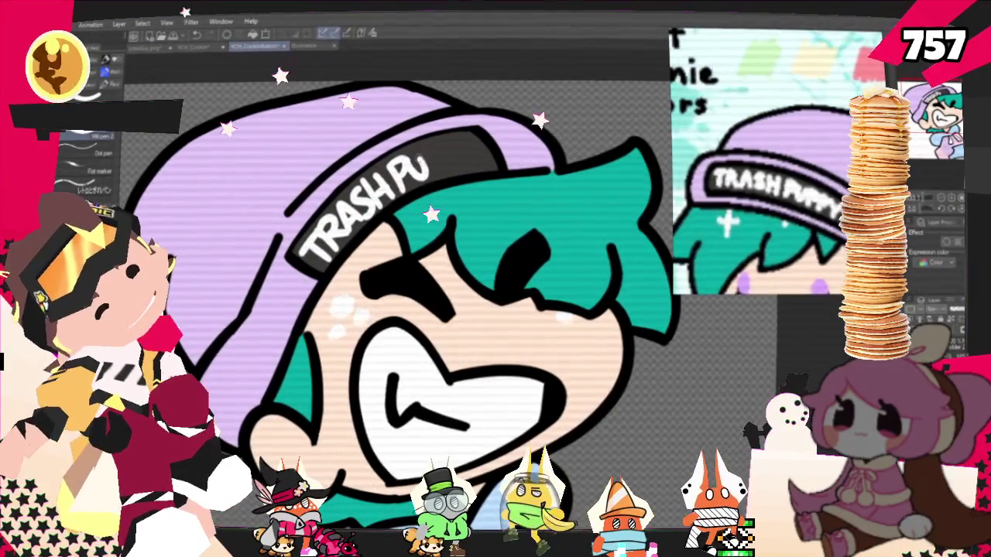
- Add the U and Y strokes to finish PUPPY, undoing the extra P and Y strokes
mouse_move(401, 156)
mouse_down()
mouse_move(427, 153)
mouse_move(438, 166)
mouse_up()
key(ctrl+z)
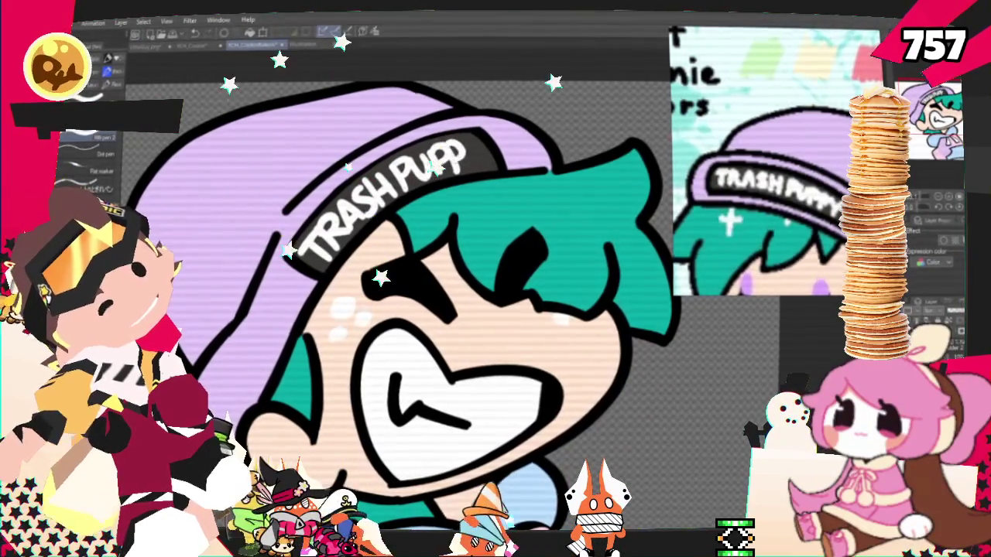
key(ctrl+z)
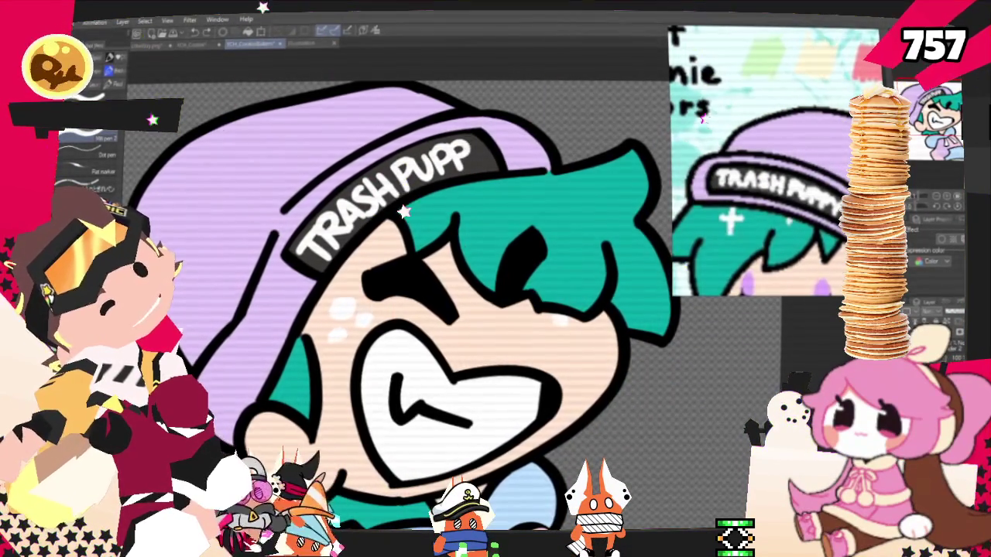
drag(464, 144, 474, 169)
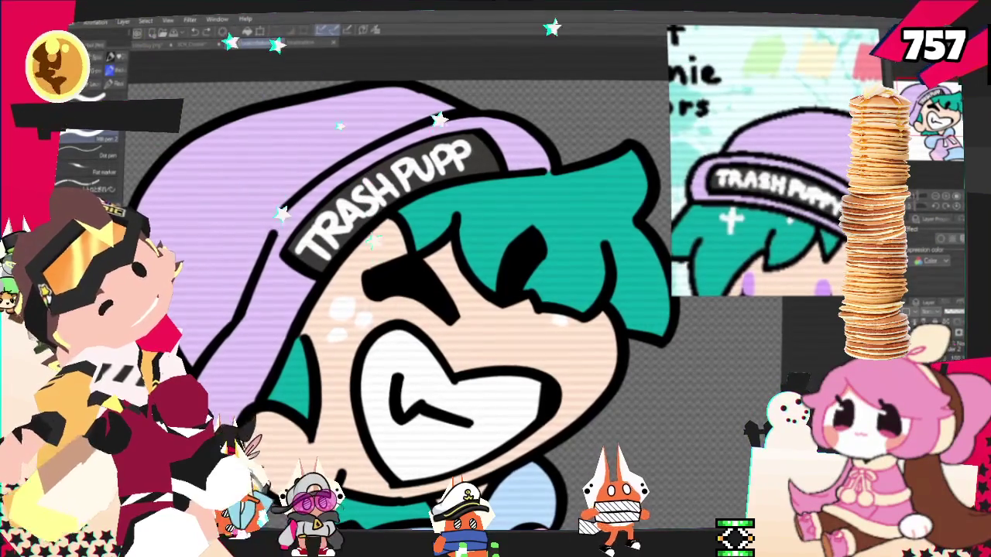
key(ctrl+z)
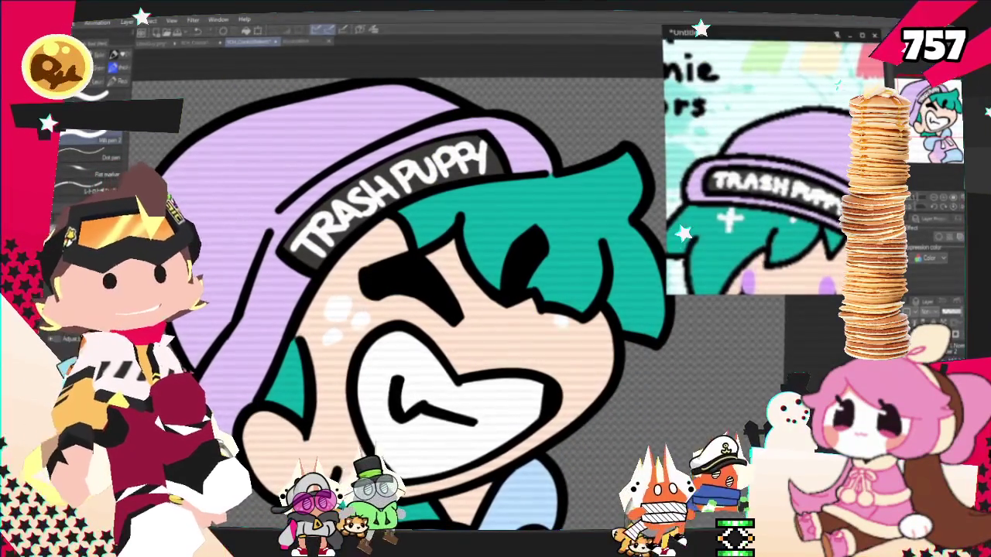
scroll(430, 310, down, 2)
scroll(429, 310, down, 1)
scroll(429, 310, down, 1)
scroll(429, 310, down, 1)
scroll(465, 294, up, 1)
scroll(755, 197, down, 2)
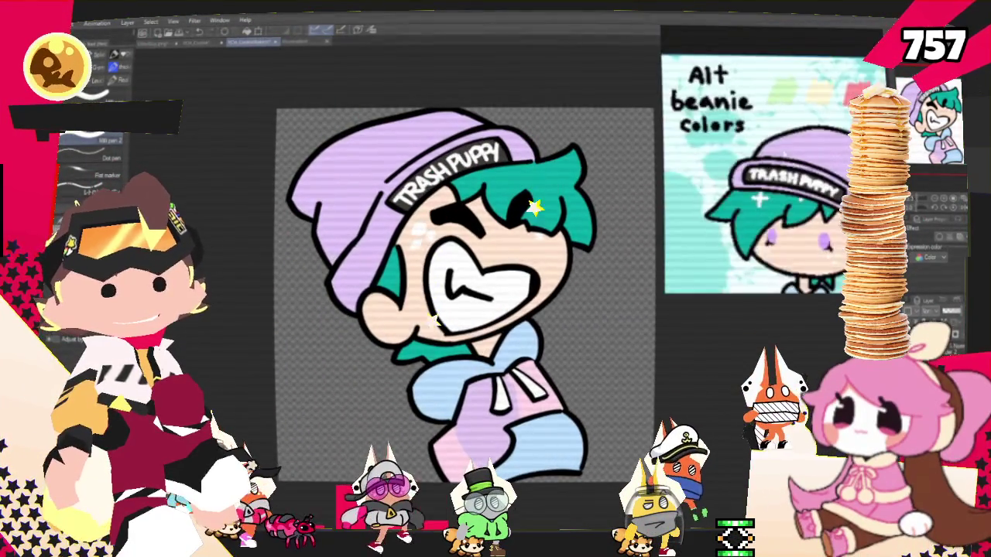
scroll(464, 294, down, 2)
scroll(464, 294, up, 1)
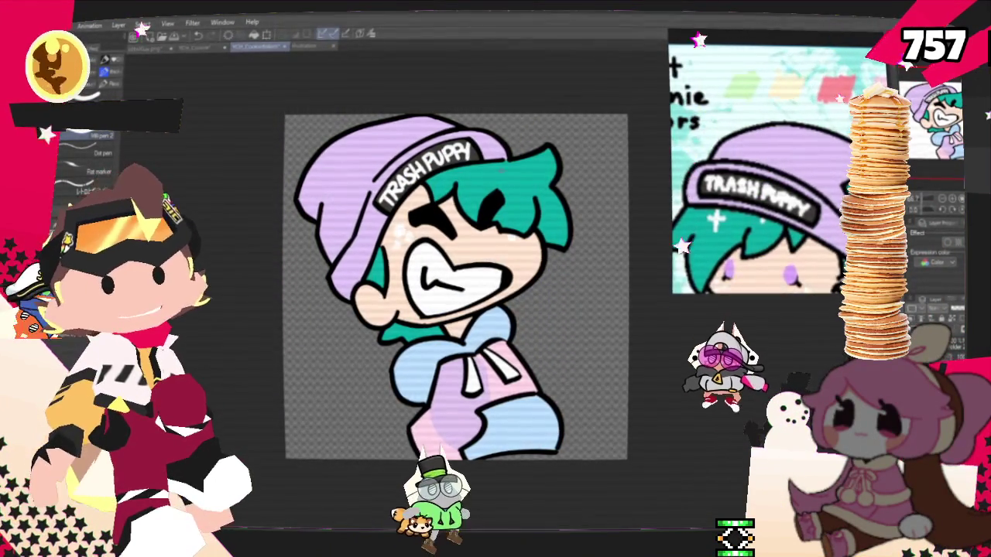
scroll(817, 108, down, 3)
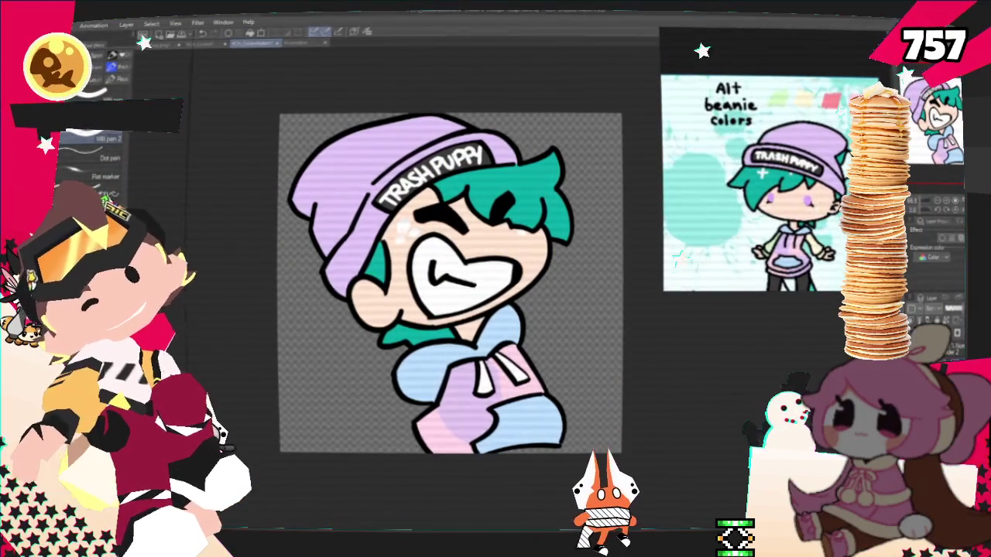
- Export the drawing as a PNG named 'Sparklin' into the CookieBakers folder
click(62, 25)
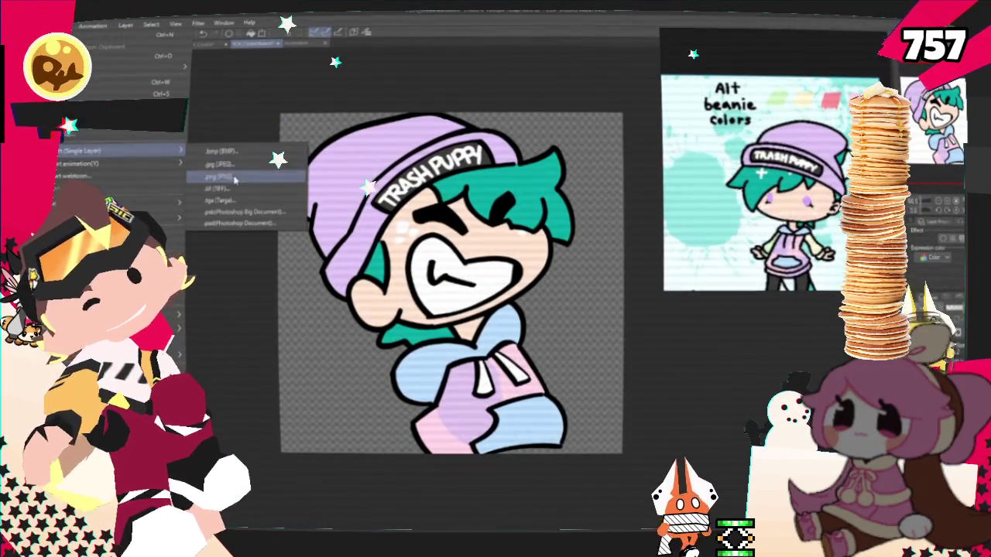
mouse_move(116, 151)
click(224, 177)
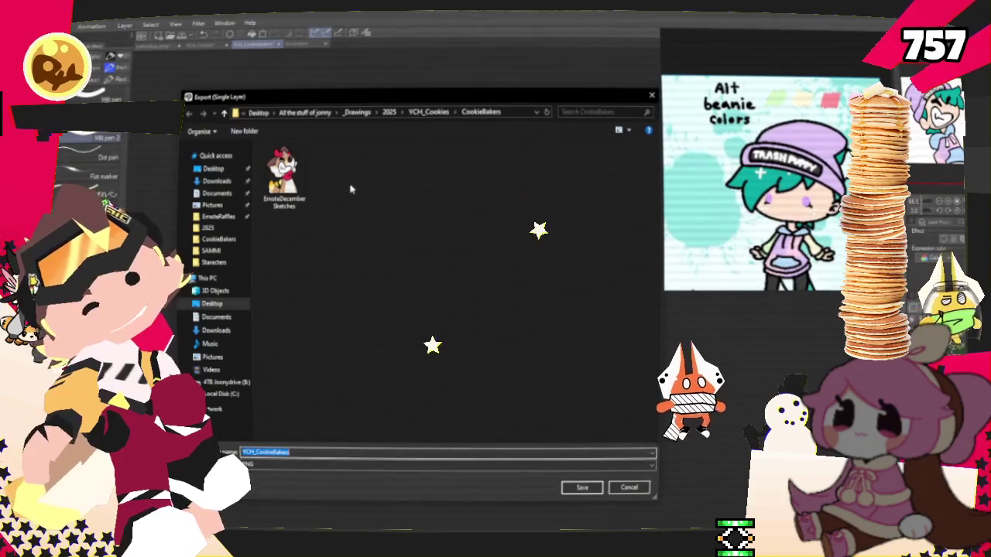
text(Sparklin)
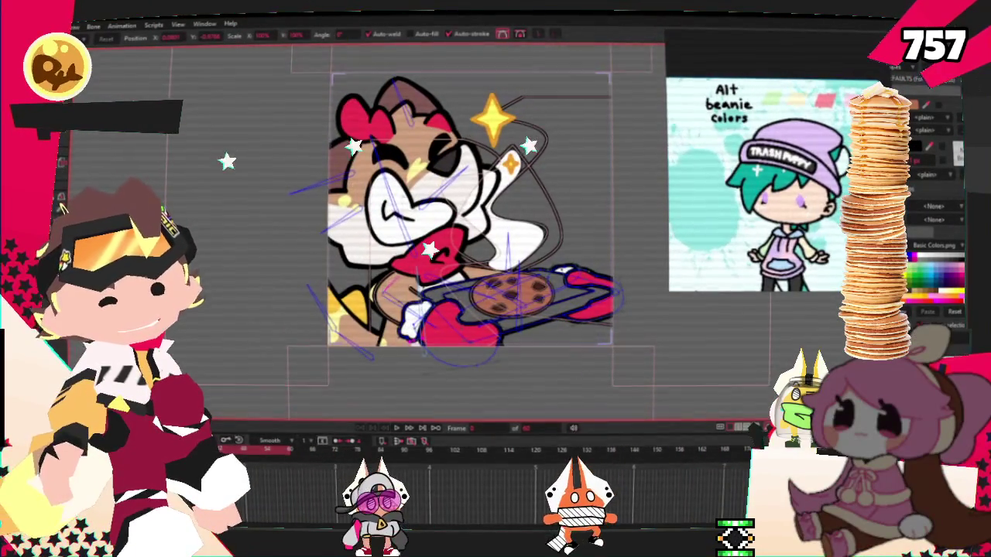
- Select the arm and cookie-tray artwork layer and import the exported teal-haired PNG into it
key(z)
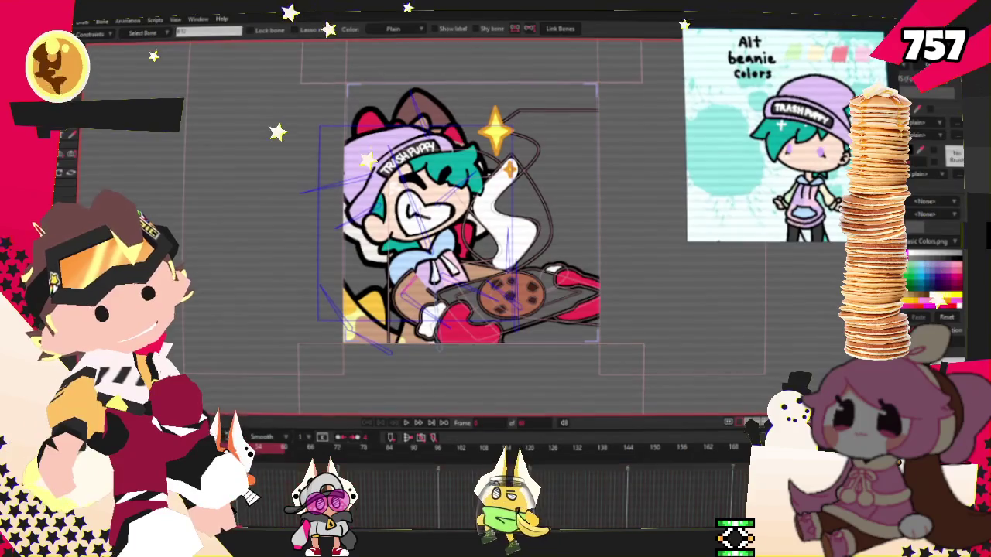
click(500, 364)
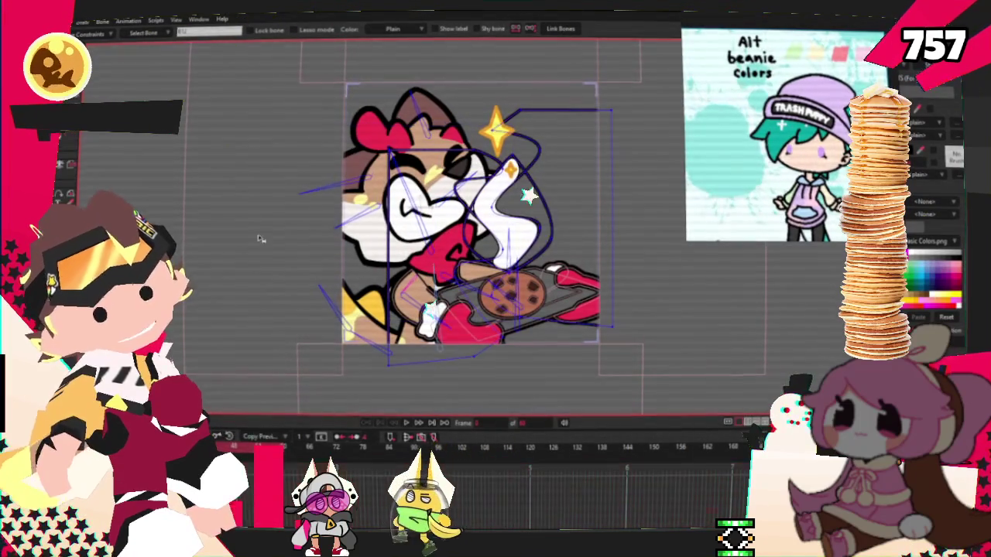
click(62, 20)
mouse_move(124, 199)
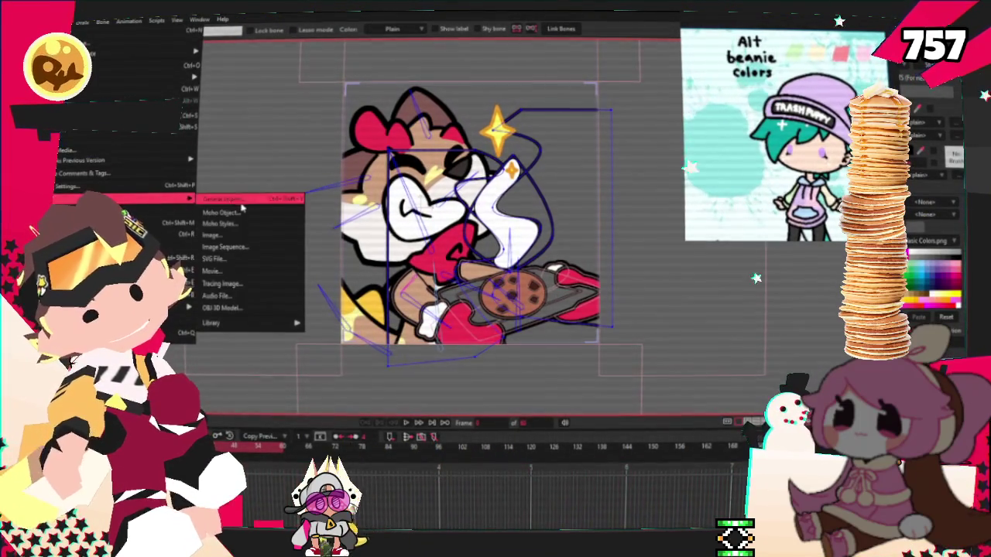
click(243, 203)
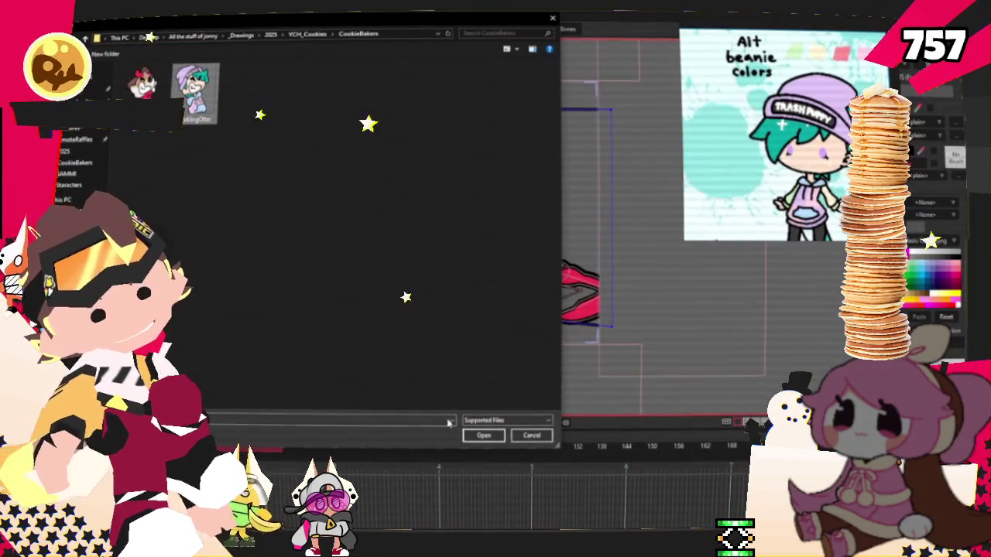
click(480, 436)
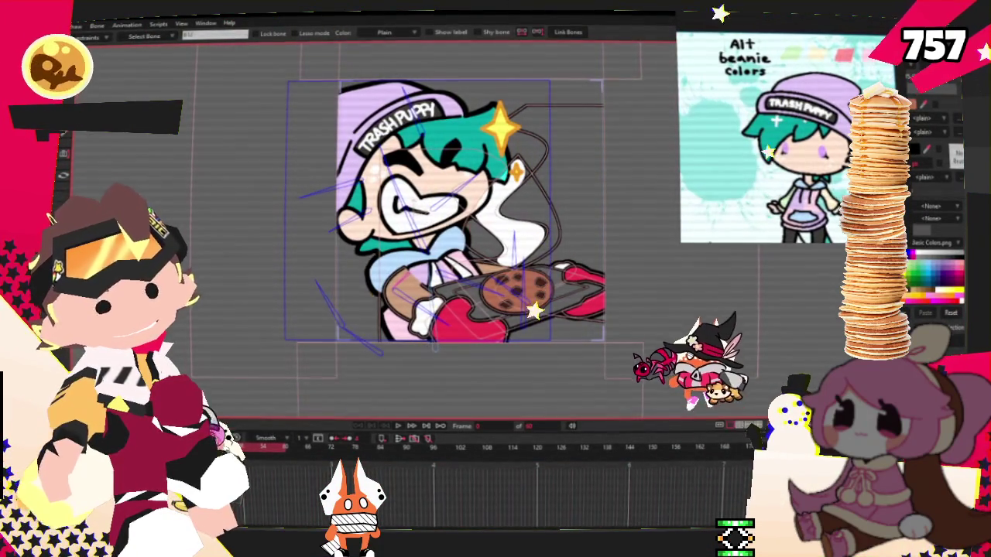
- Lasso-select the forearm beside the cookie tray for a mint green fill
scroll(540, 320, up, 3)
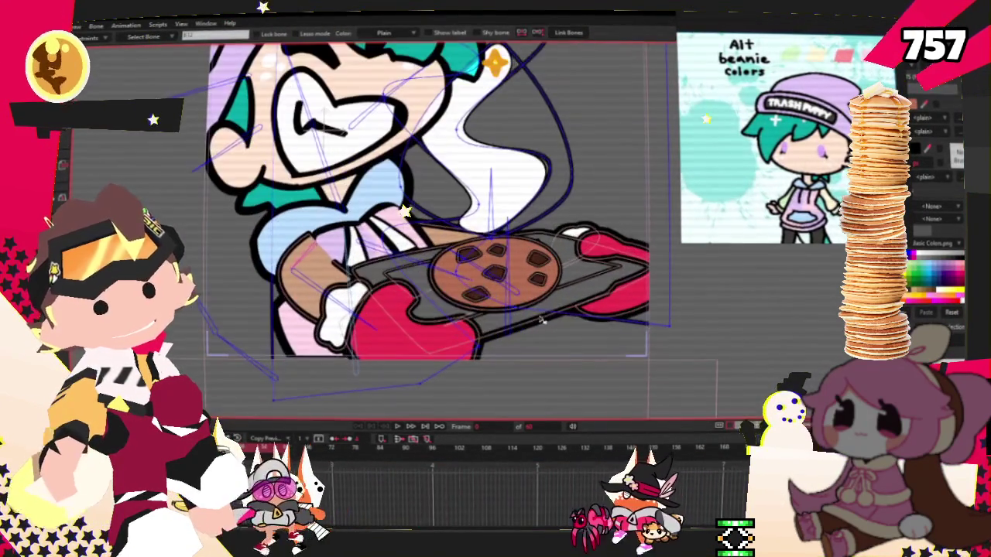
key(f)
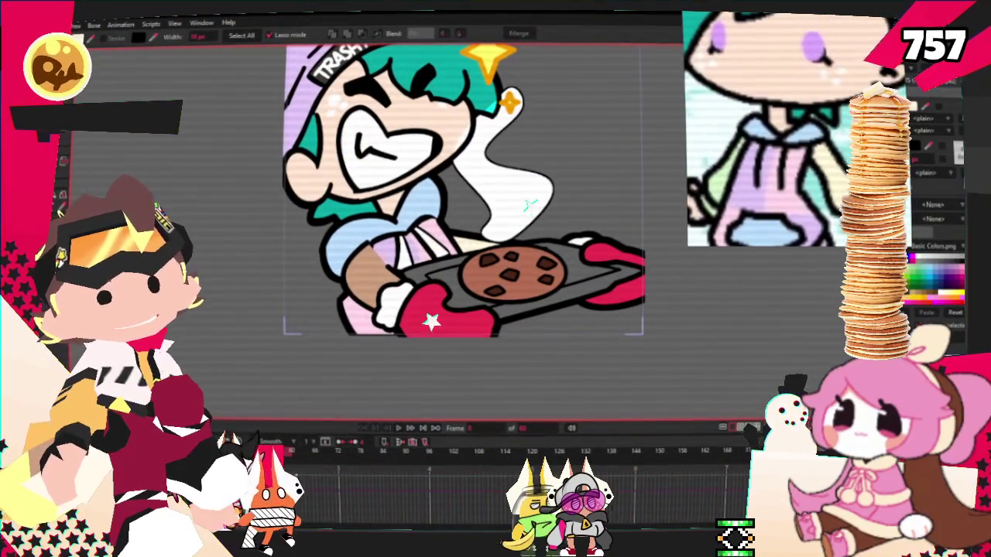
drag(376, 288, 418, 275)
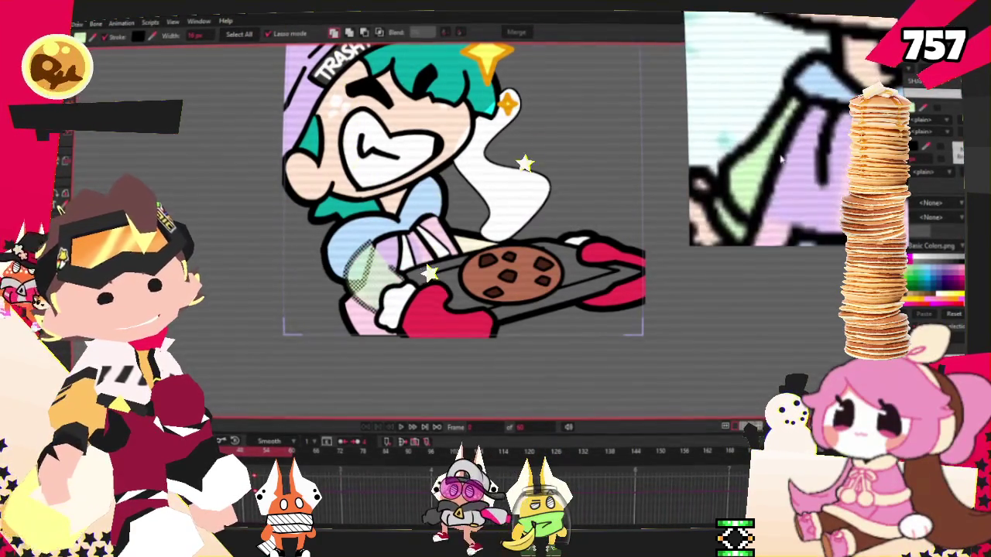
scroll(591, 204, down, 2)
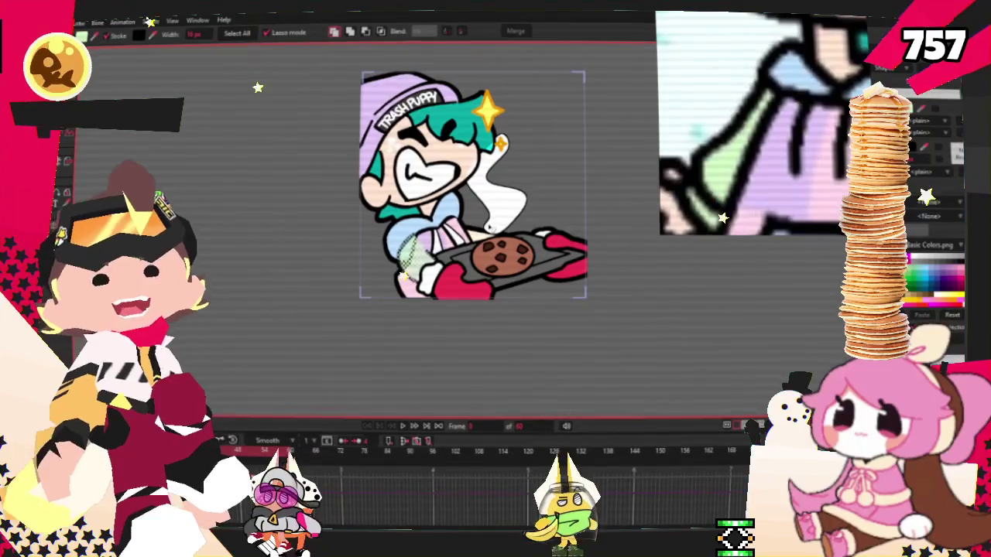
scroll(418, 274, down, 2)
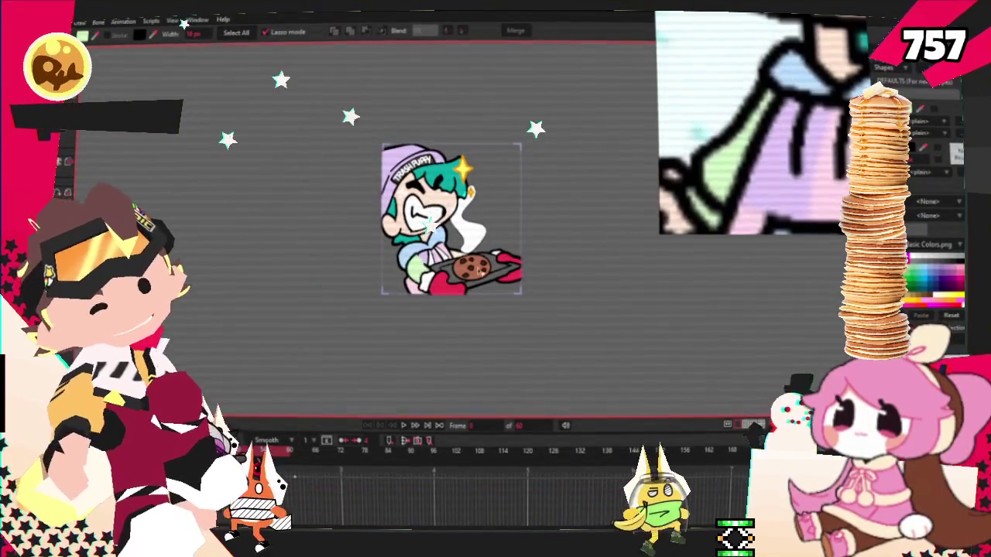
scroll(469, 250, up, 2)
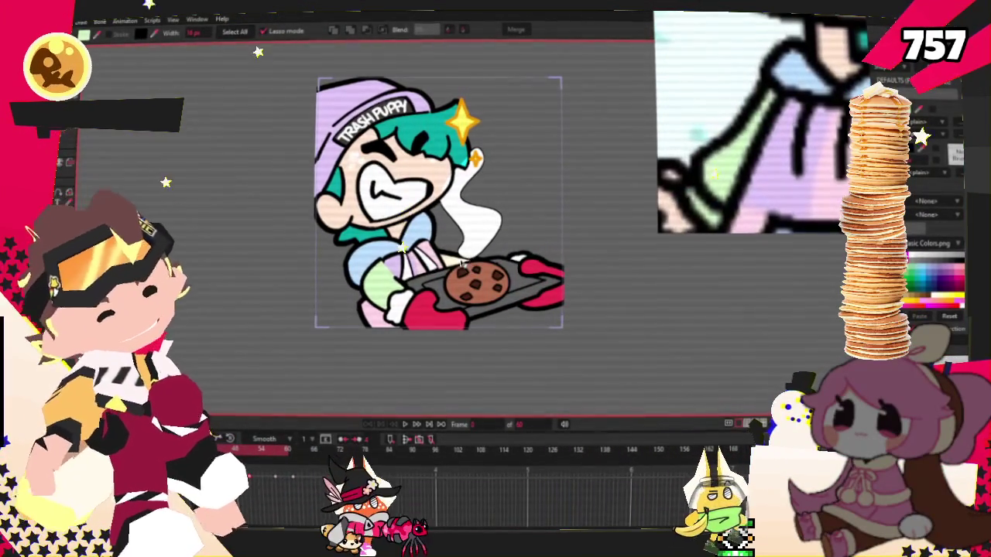
scroll(358, 232, up, 1)
scroll(358, 232, up, 1)
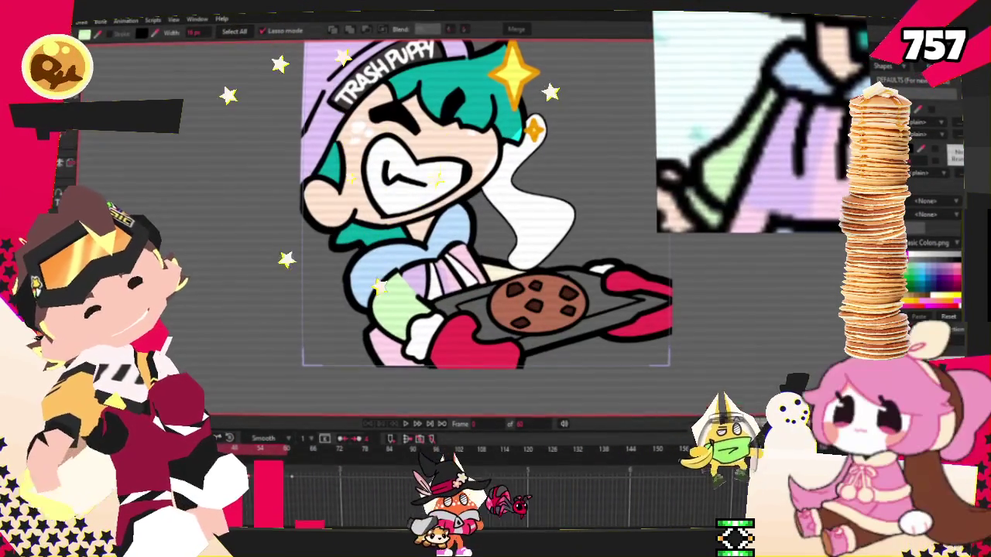
scroll(380, 260, up, 2)
scroll(391, 271, up, 1)
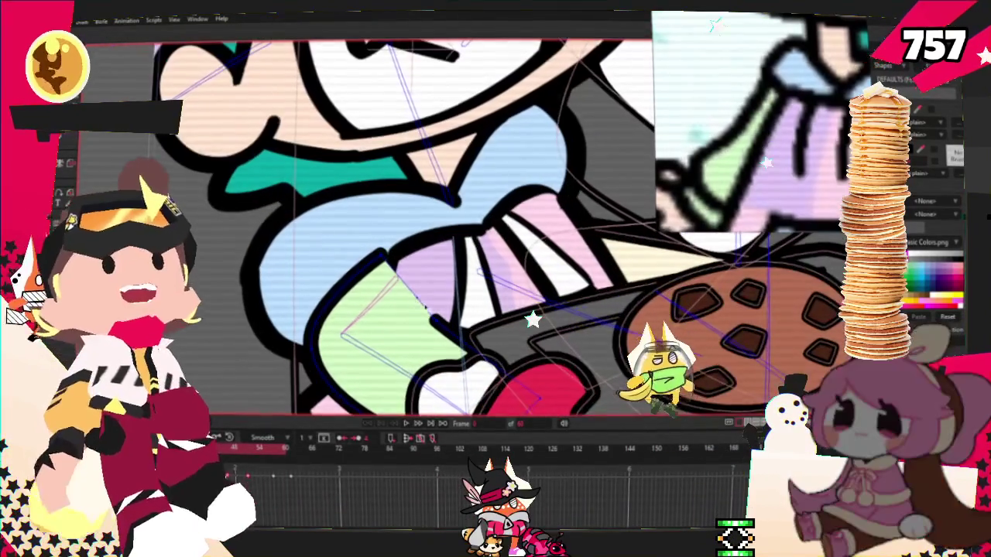
scroll(400, 279, down, 2)
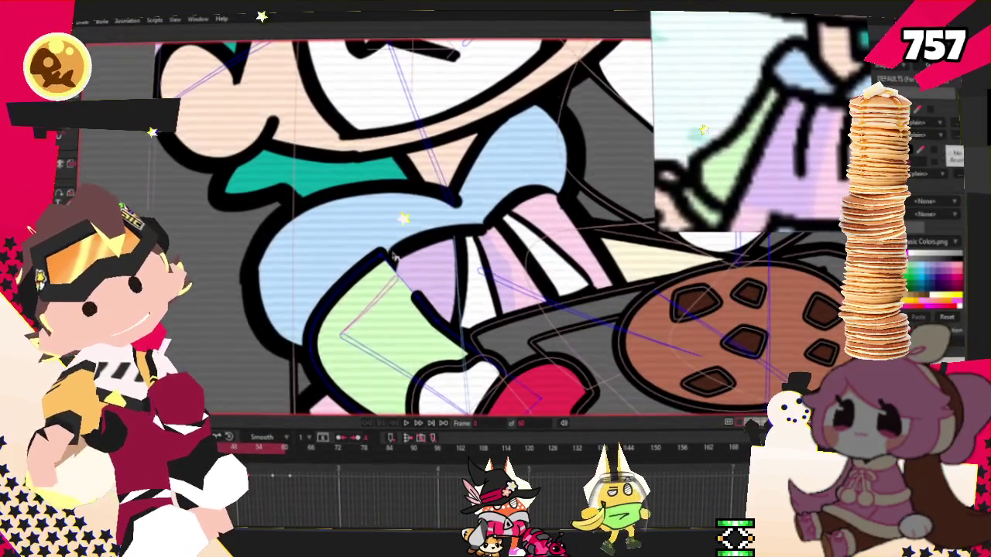
scroll(457, 383, down, 1)
- Play back the animation to check the new TRASH PUPPY artwork
click(406, 423)
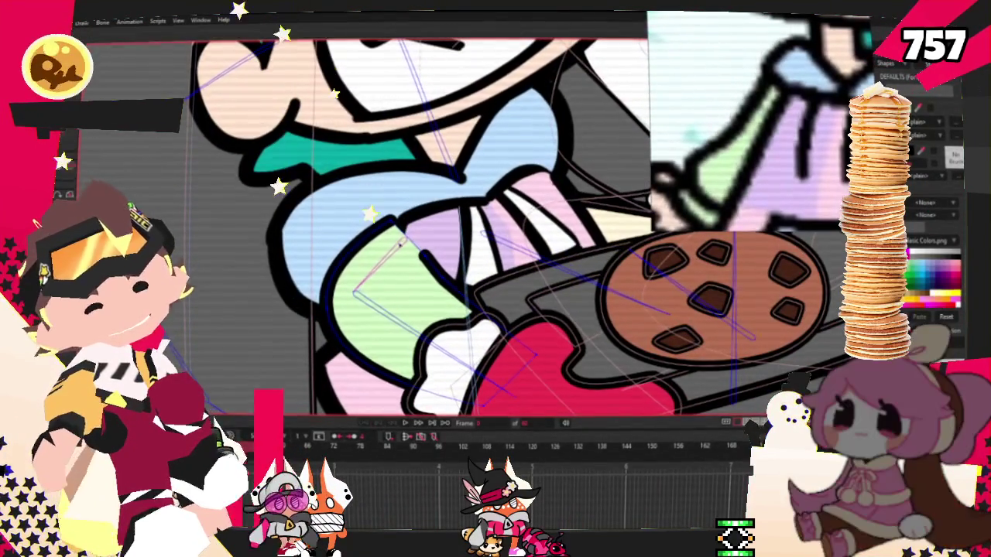
scroll(427, 250, down, 5)
scroll(434, 224, down, 3)
scroll(433, 224, down, 2)
scroll(433, 225, up, 4)
scroll(433, 224, up, 2)
scroll(333, 191, up, 2)
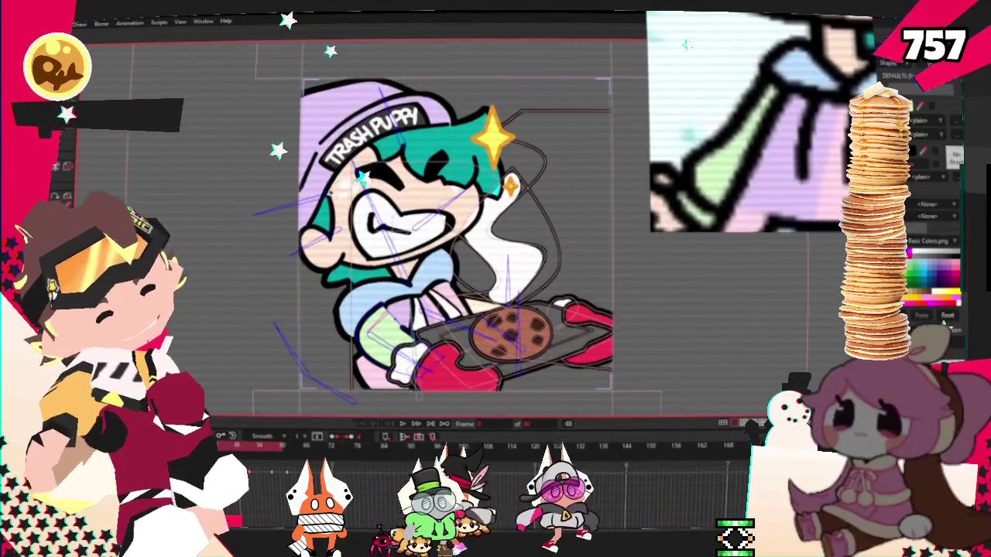
- Select both red mitt shapes holding the cookie tray and give them a light blue fill
scroll(179, 172, down, 2)
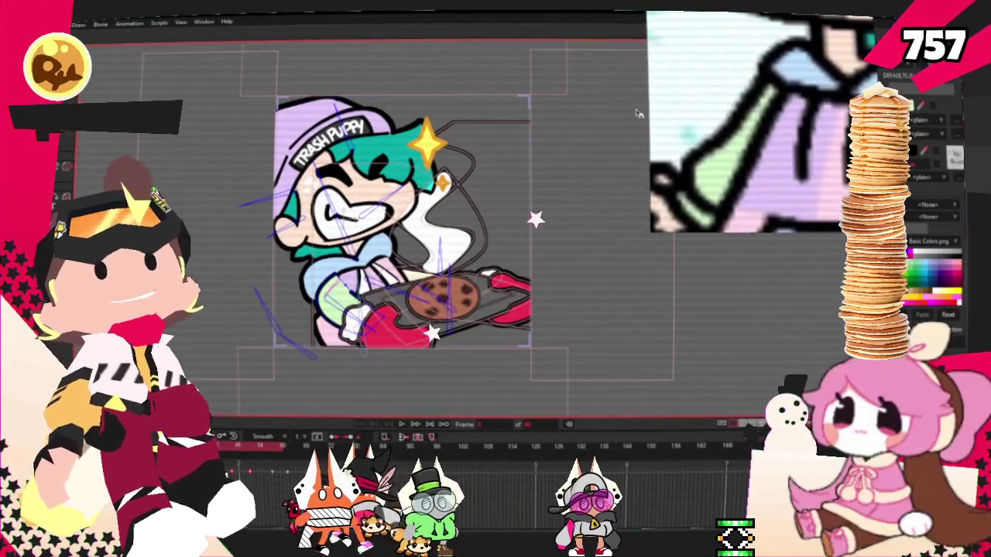
scroll(743, 171, down, 3)
scroll(759, 224, down, 2)
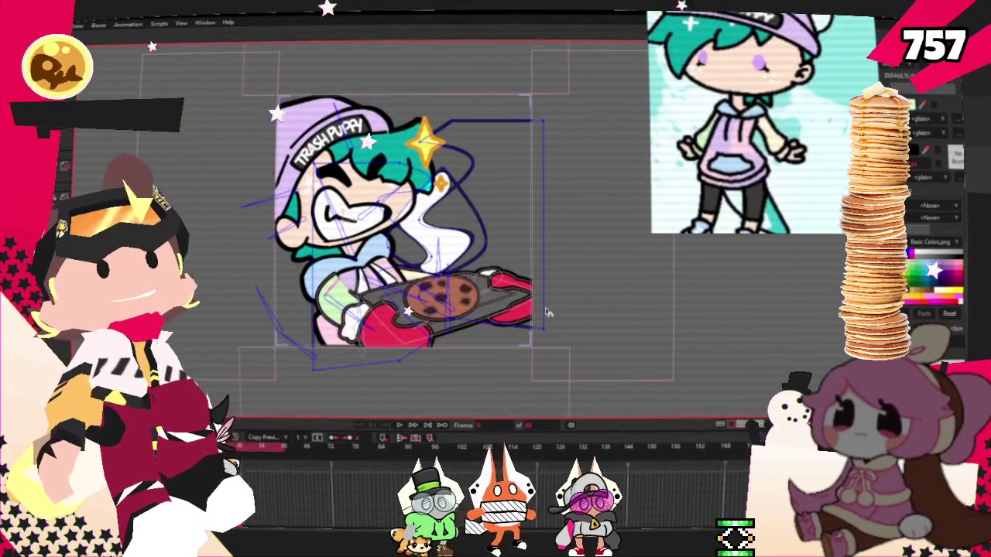
scroll(567, 308, up, 3)
key(g)
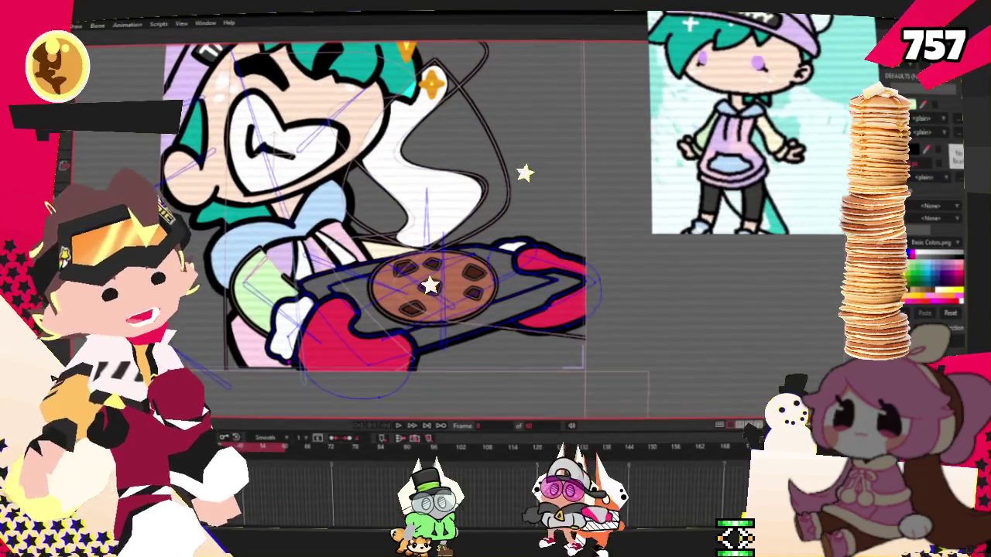
key(q)
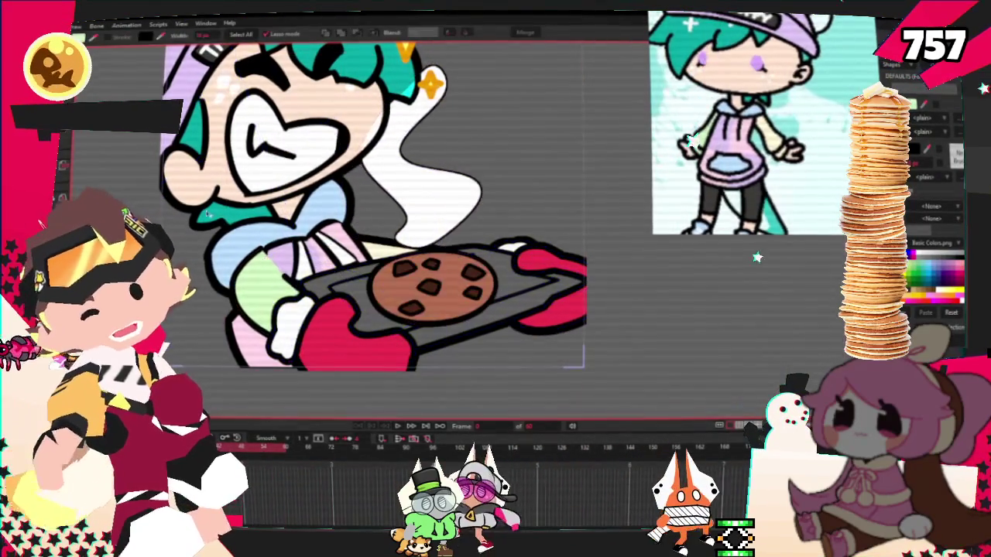
shift+click(542, 320)
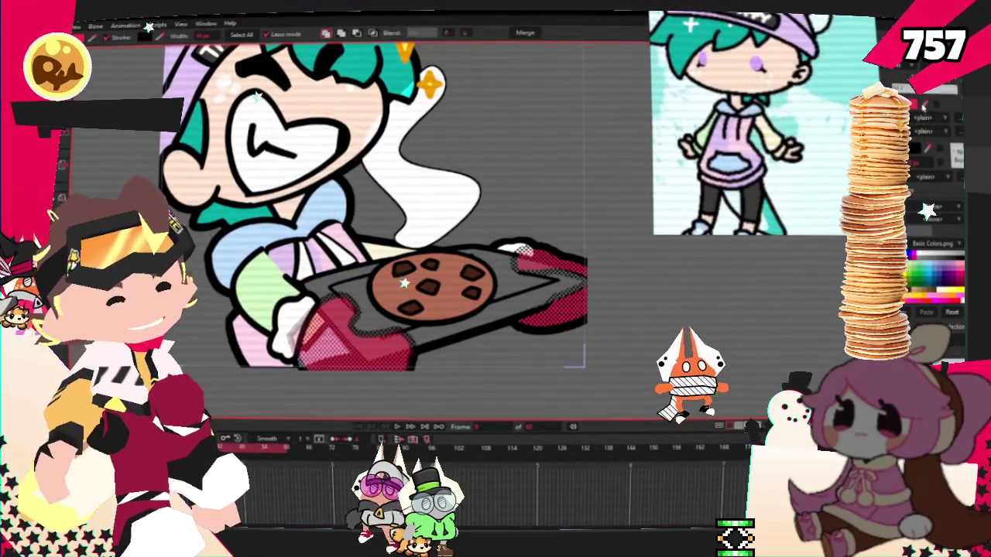
scroll(440, 347, down, 5)
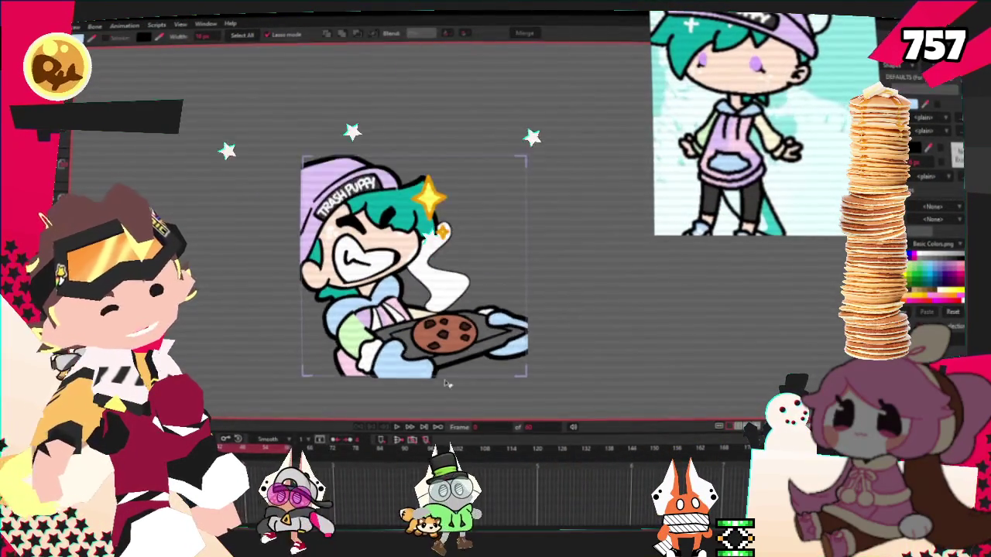
scroll(440, 346, up, 3)
scroll(439, 346, down, 1)
scroll(442, 346, up, 1)
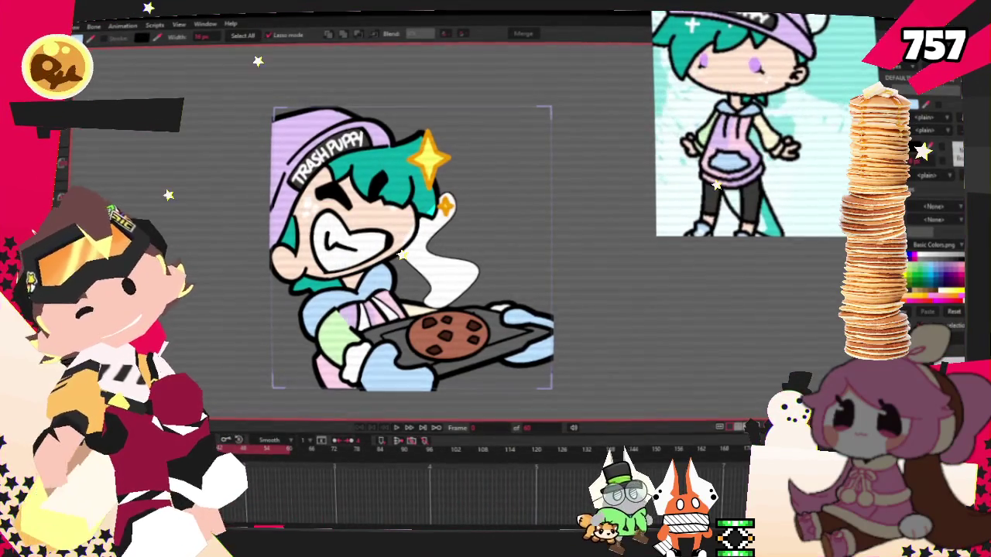
- Switch to Transform Layer and start importing a Moho object from the 2025 drawings folder
key(m)
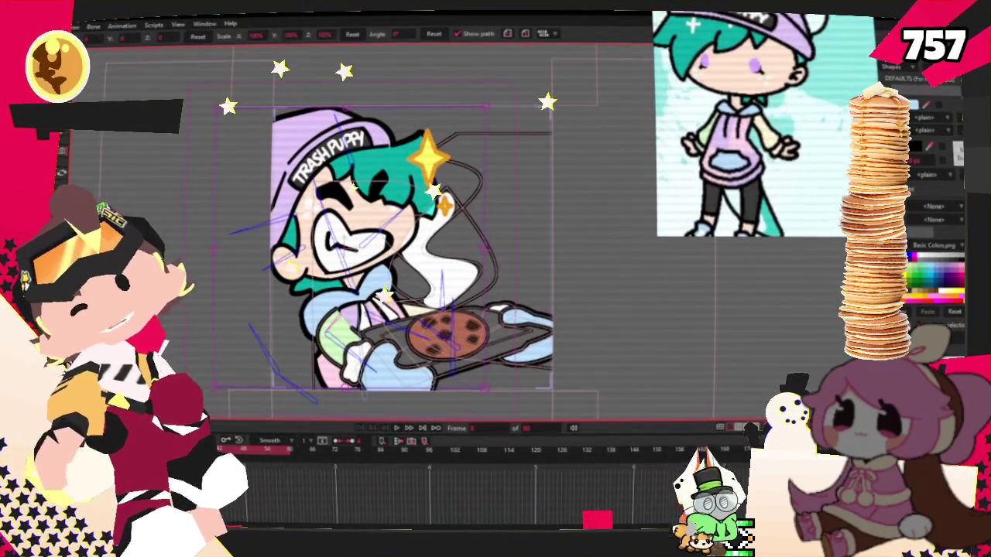
key(alt+f)
click(230, 202)
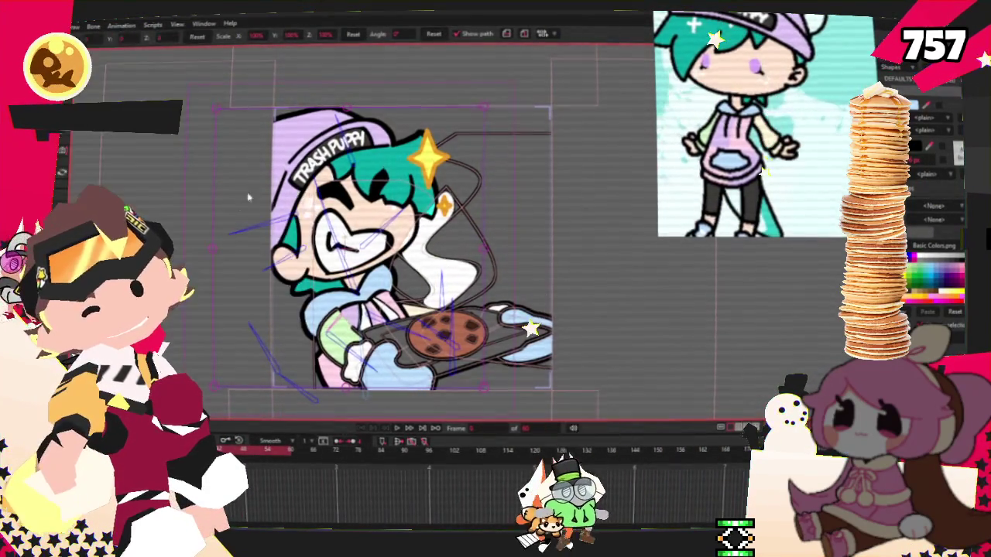
click(280, 40)
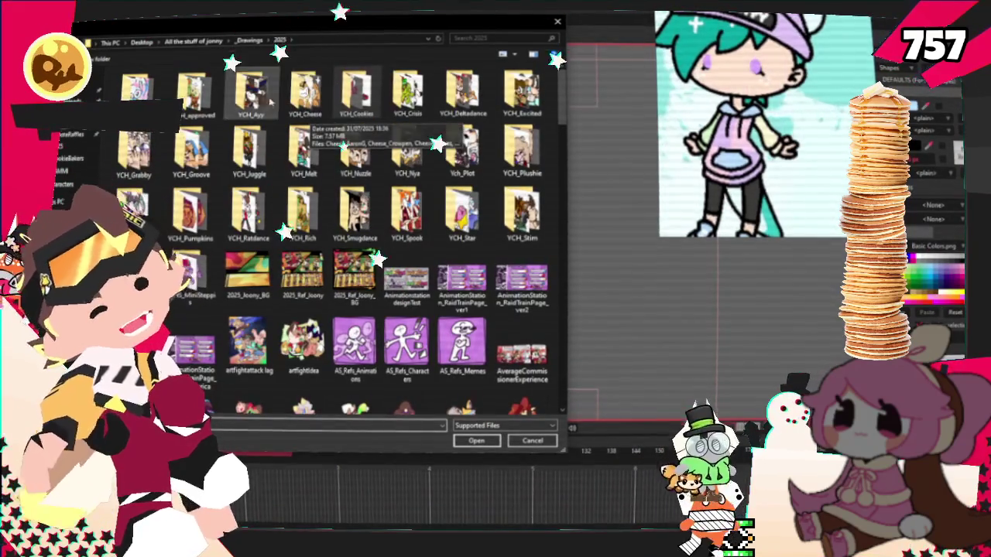
- Open the YCH_Melt folder and file, then cancel that import
double_click(301, 154)
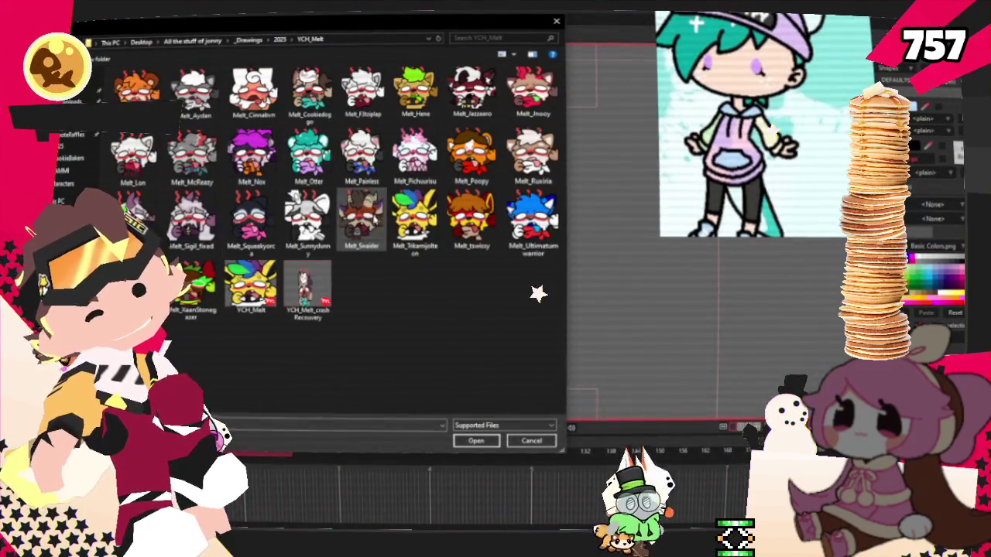
click(475, 441)
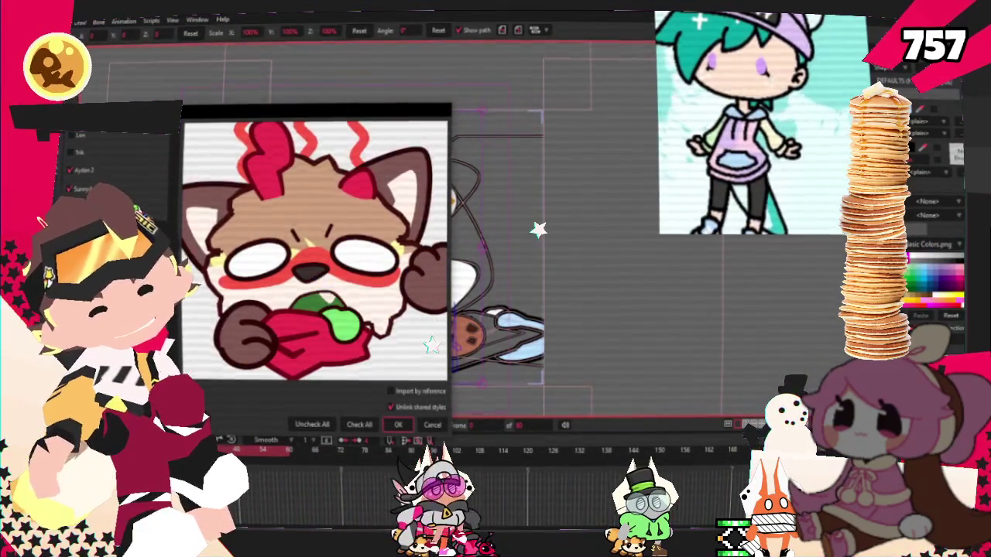
key(Return)
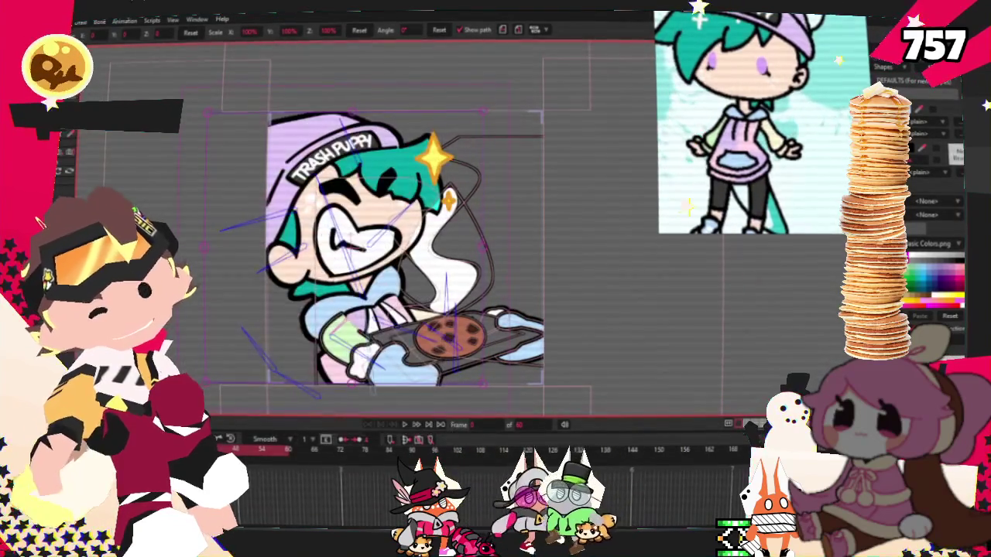
- Import the sparkle layer from the YCH_Melt_crash_Recovery project into the scene
right_click(255, 189)
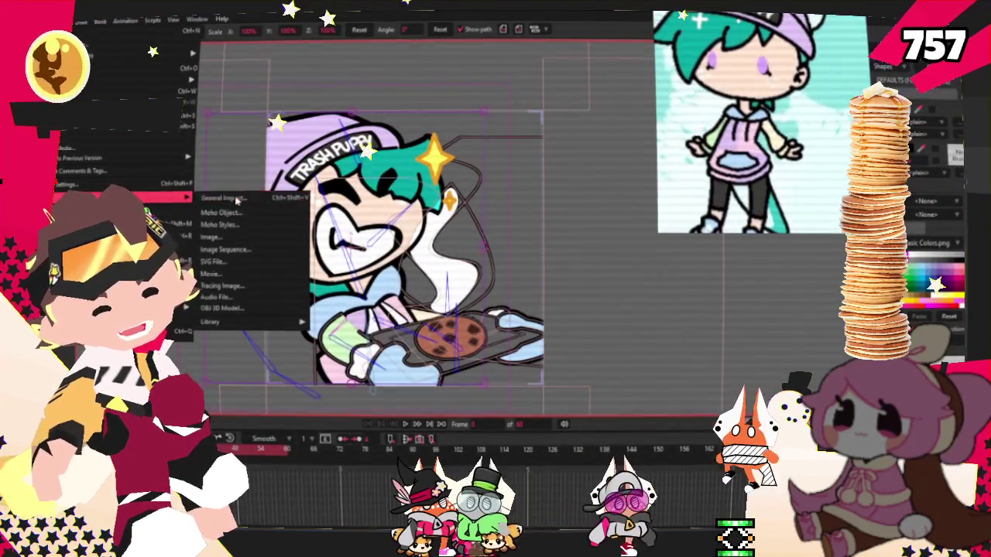
click(286, 256)
click(304, 288)
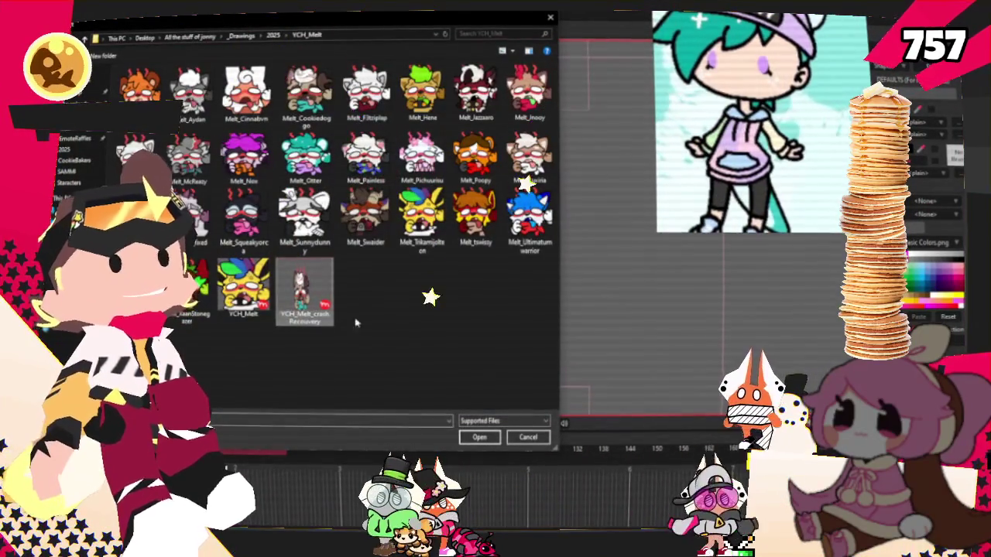
click(479, 436)
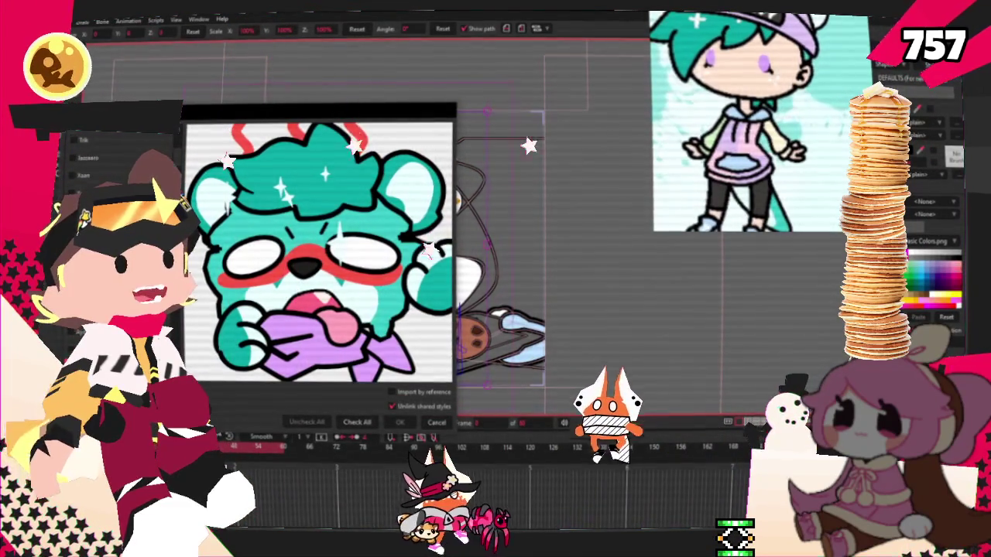
click(357, 421)
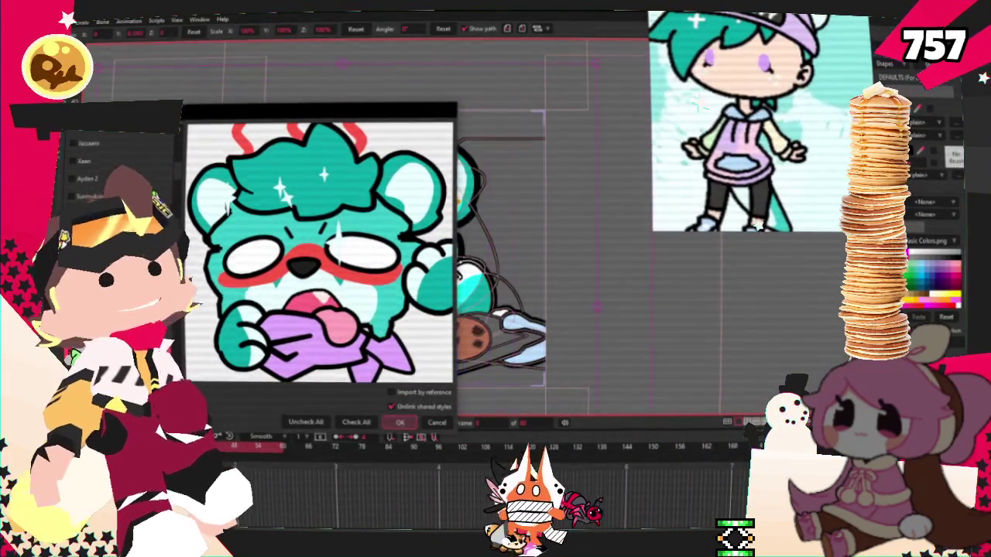
click(400, 422)
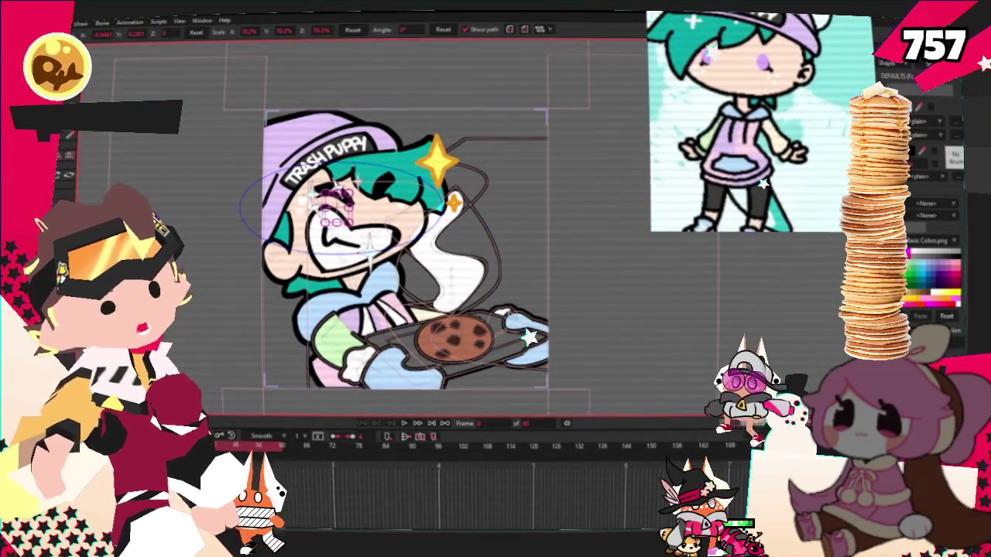
scroll(335, 172, up, 3)
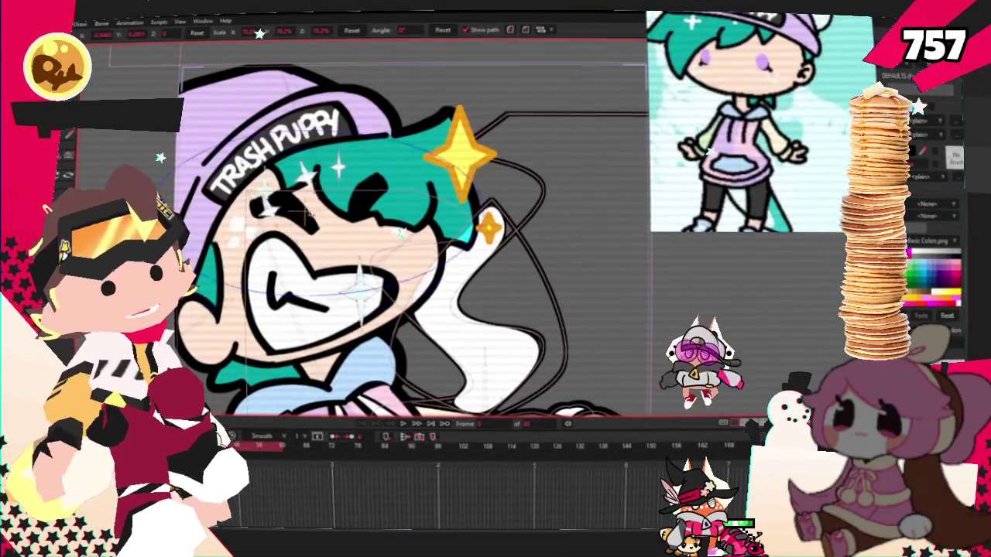
- Preview the sparkles on another frame, then select the sparkle and bone layers
click(402, 421)
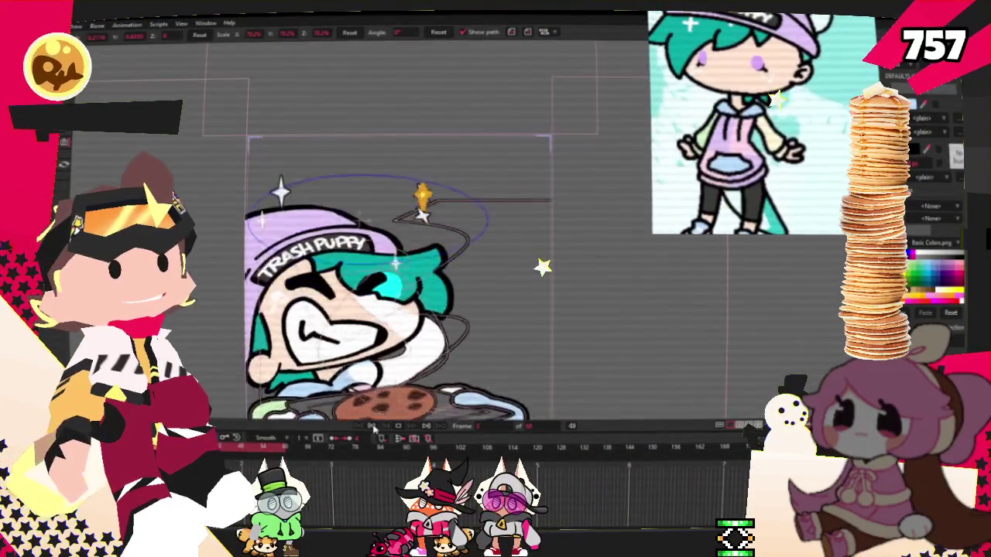
scroll(407, 323, down, 3)
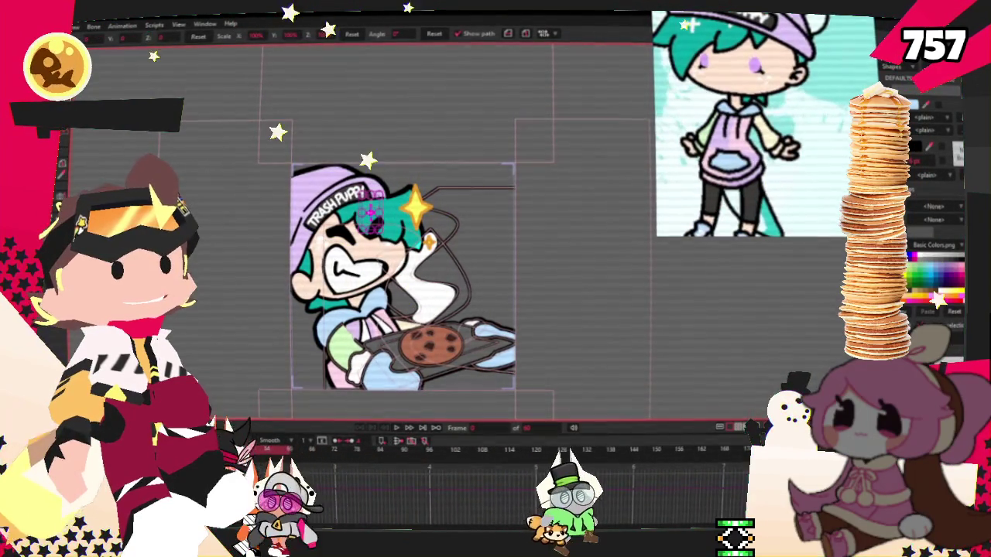
click(370, 207)
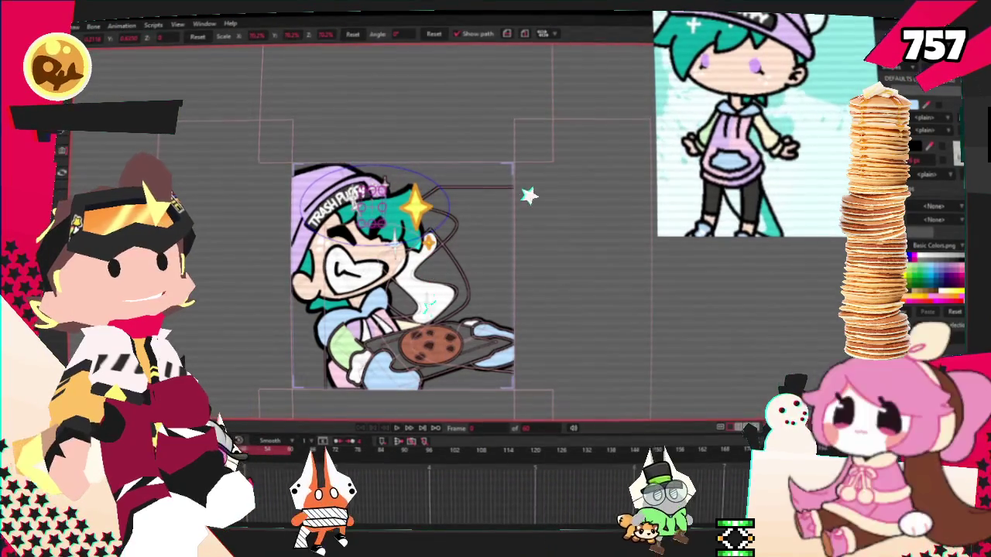
click(526, 325)
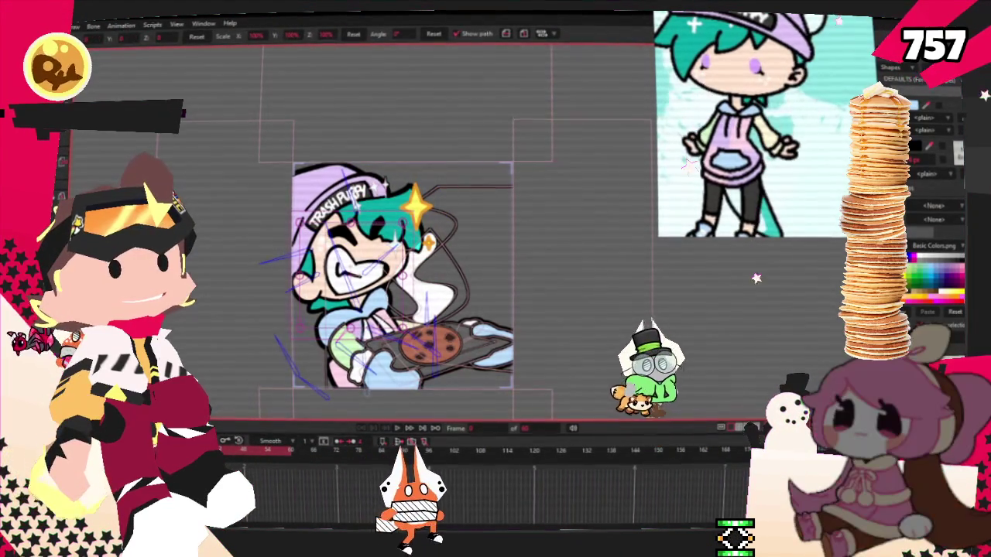
- Draw a pale blue oval circle over the character's forehead
key(r)
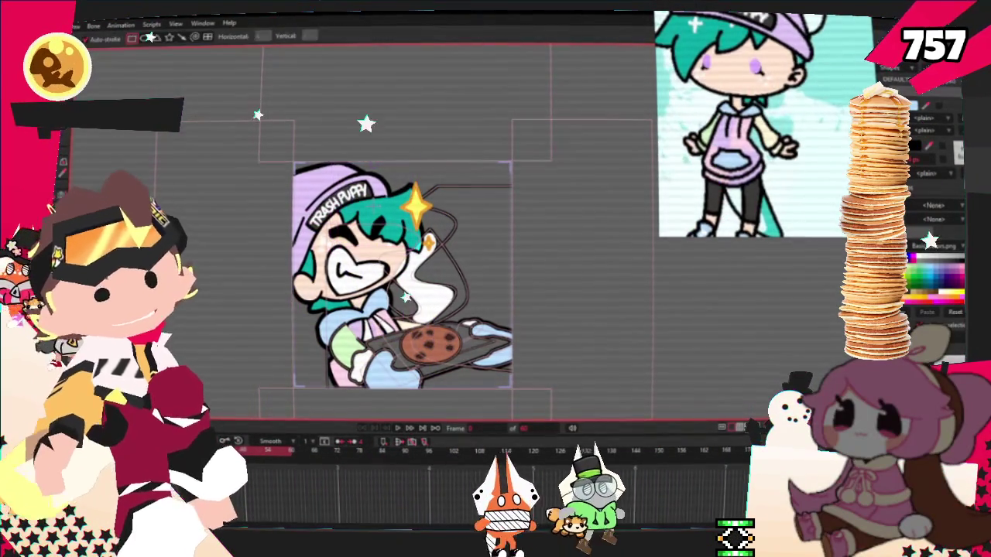
click(143, 37)
scroll(349, 162, up, 3)
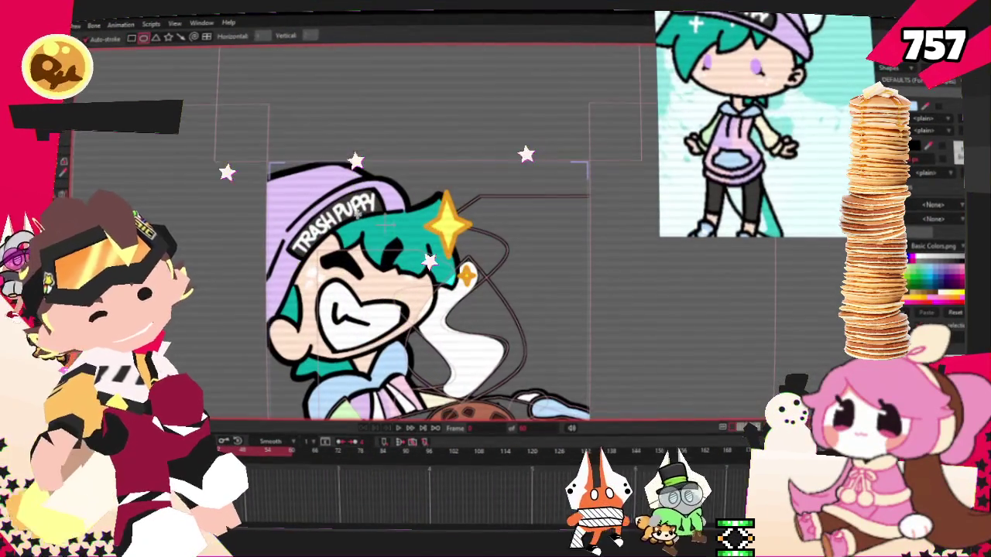
drag(357, 210, 421, 269)
key(m)
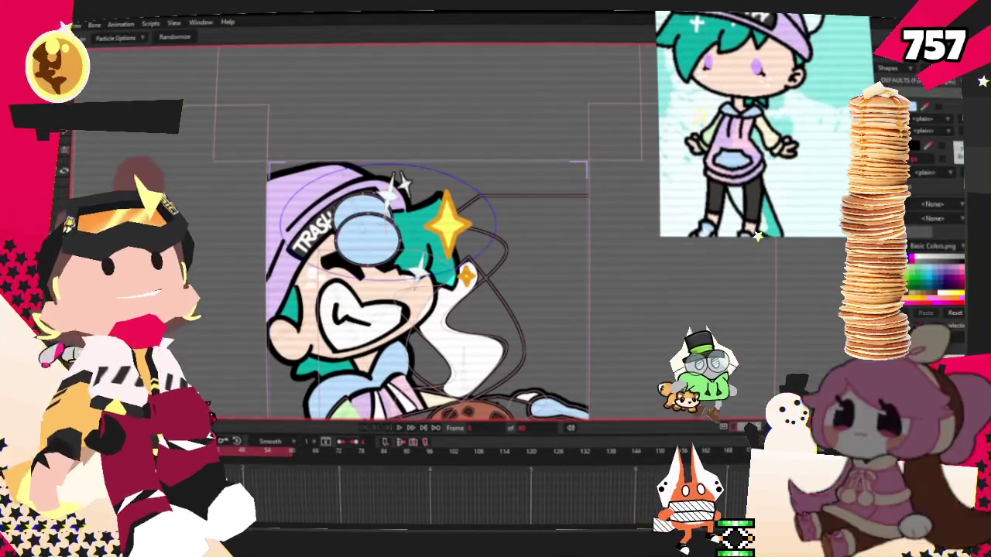
double_click(929, 118)
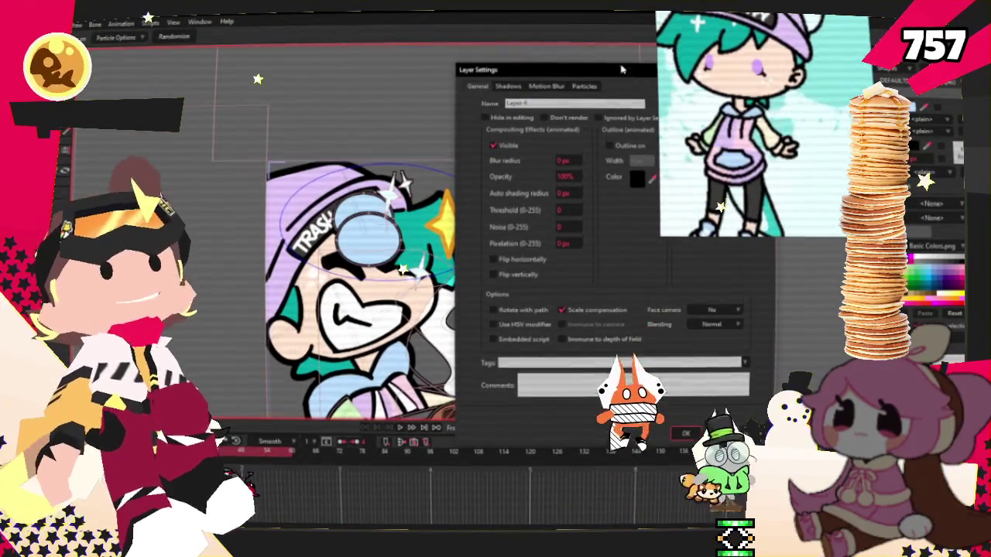
- Apply the particle settings to the circle layer, then switch to Select Points and Bind Points
click(586, 87)
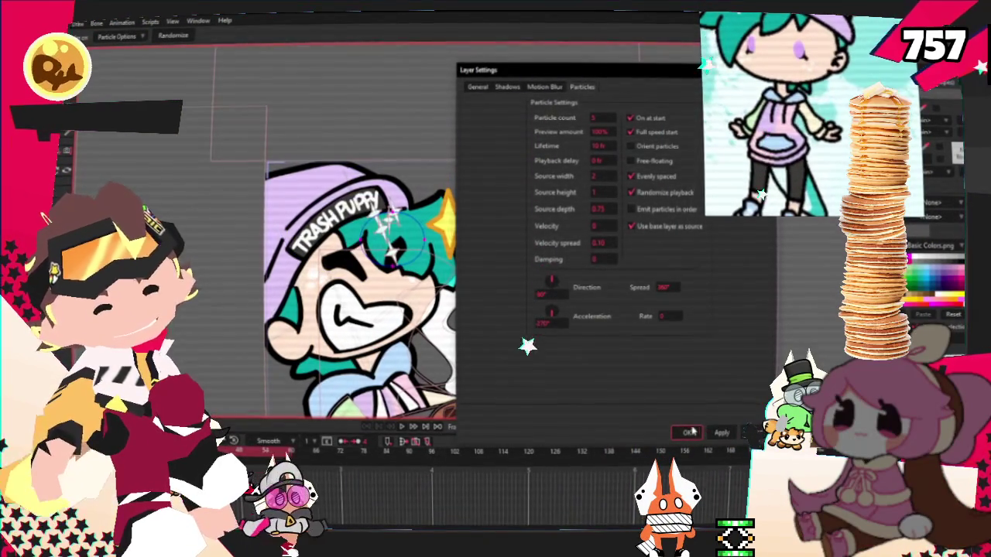
click(691, 432)
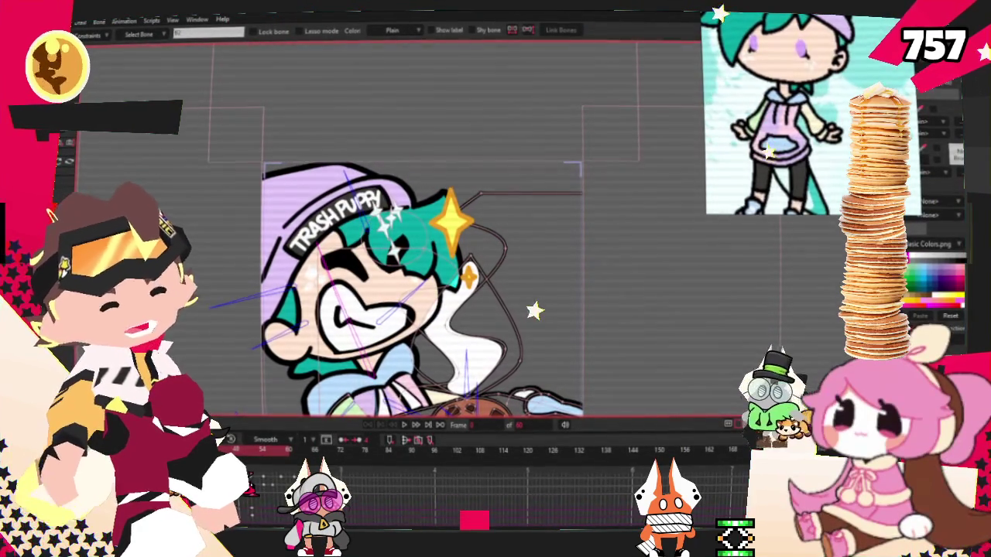
key(g)
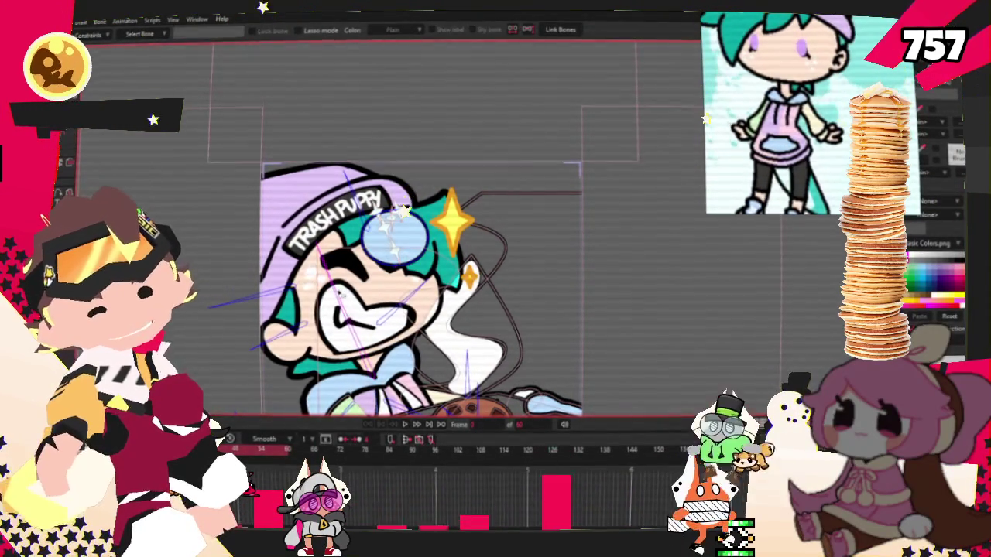
scroll(309, 201, up, 2)
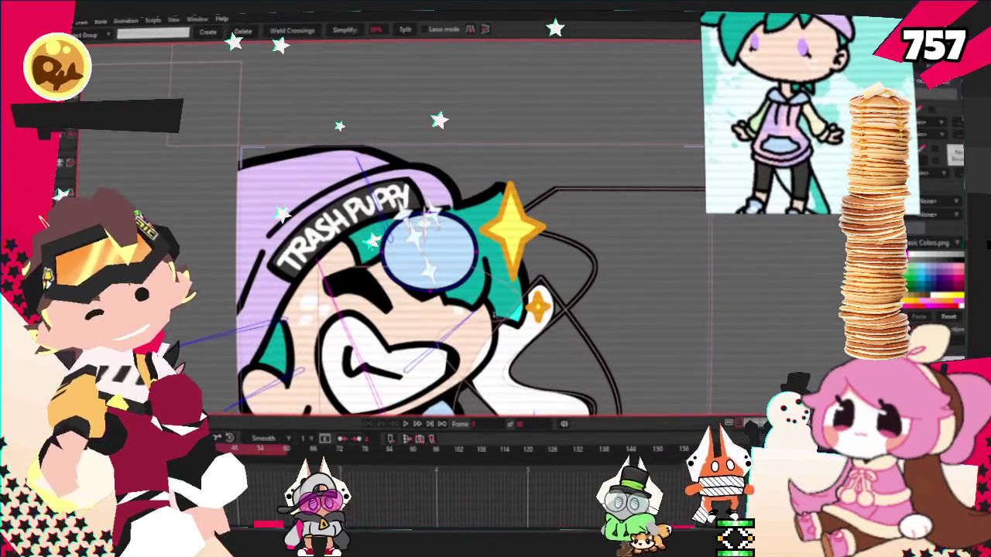
scroll(387, 270, down, 2)
key(i)
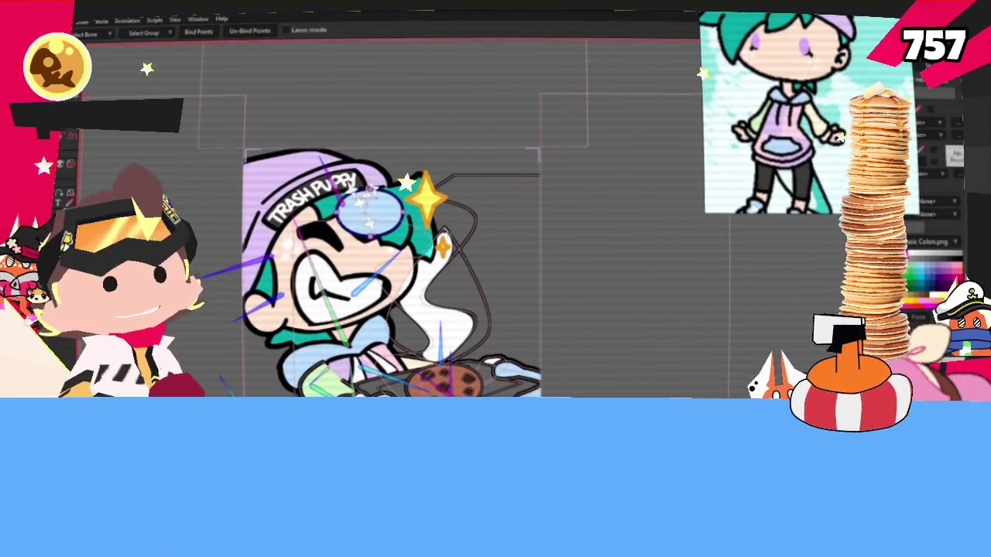
key(0)
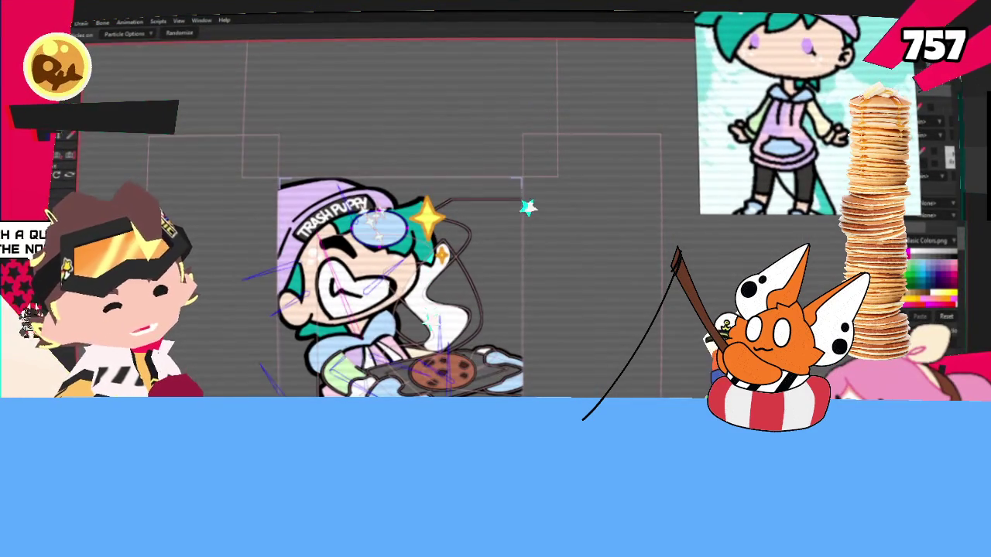
scroll(431, 273, up, 2)
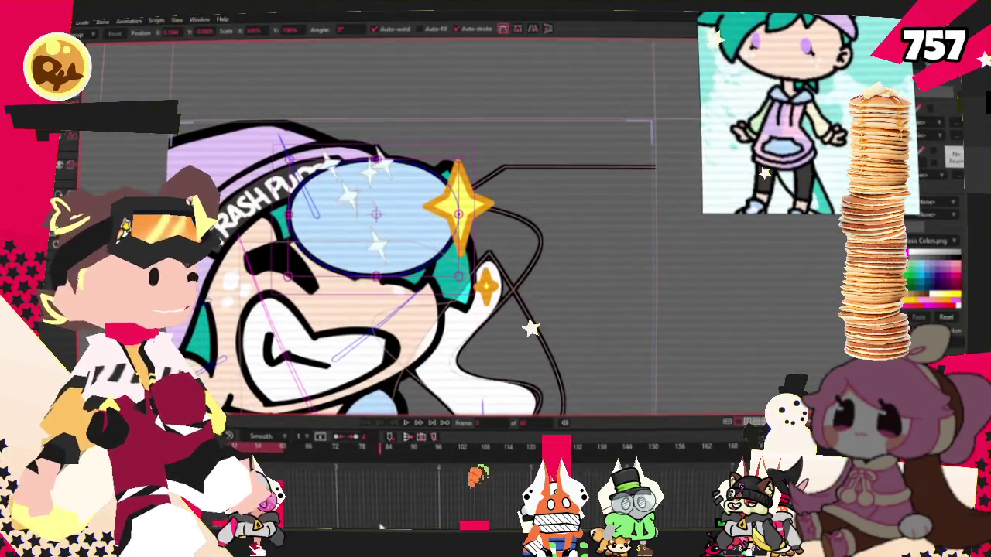
- Set the sparkle layer's particle count to 4 and play the animation to check
scroll(348, 195, down, 3)
scroll(496, 224, up, 3)
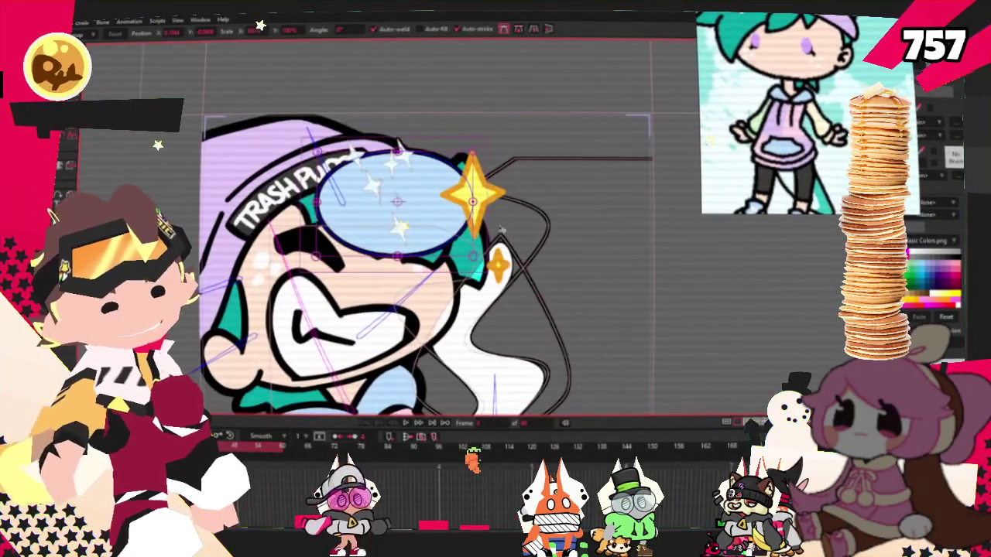
scroll(464, 279, down, 3)
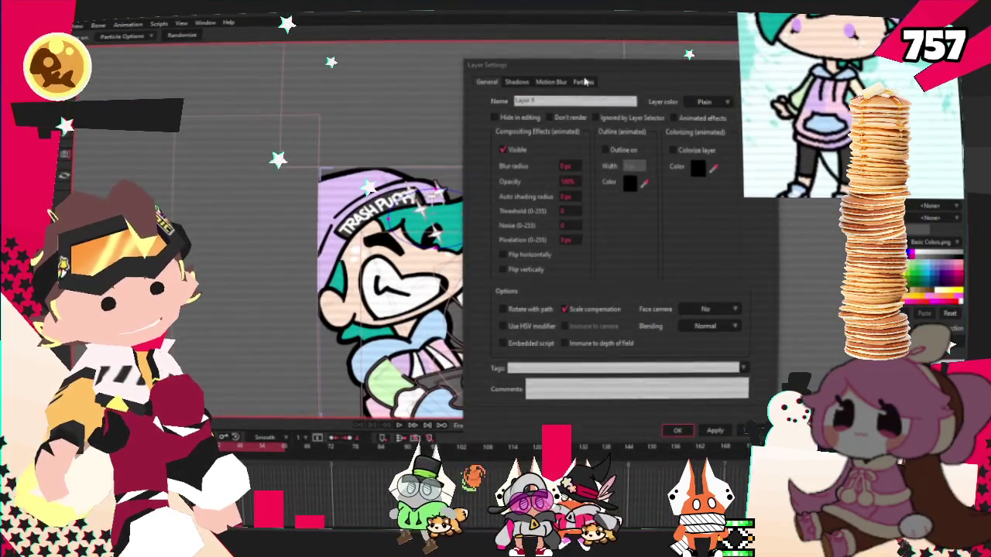
click(583, 81)
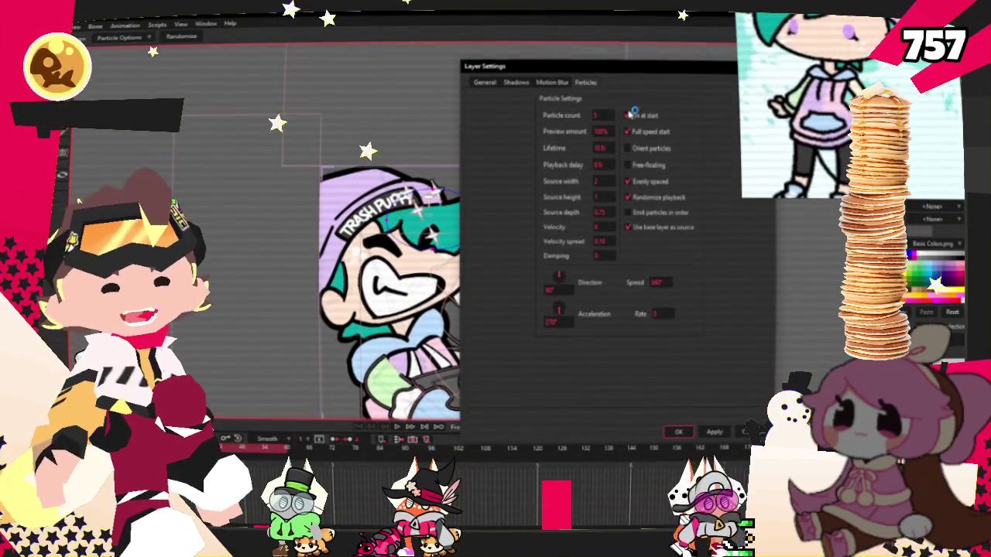
drag(627, 70, 607, 45)
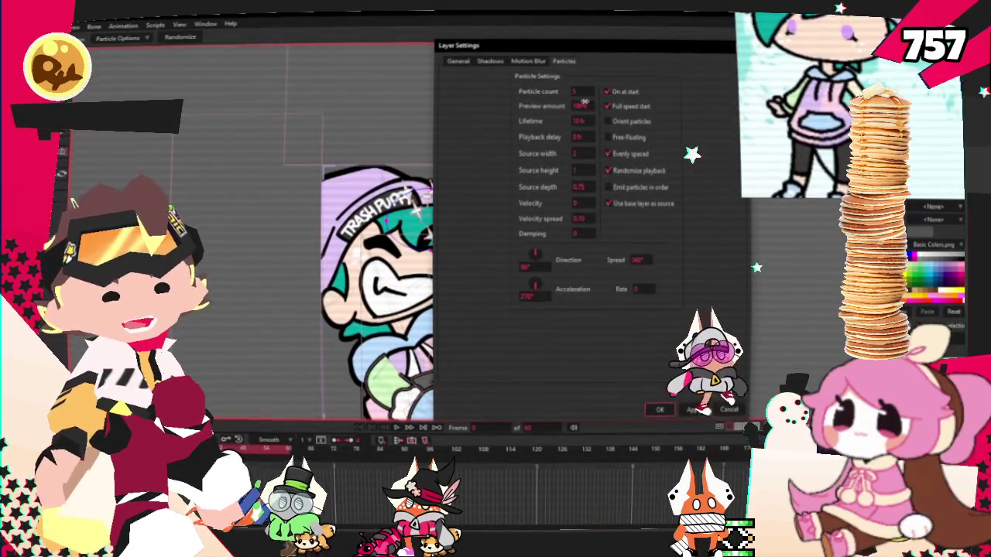
text(4)
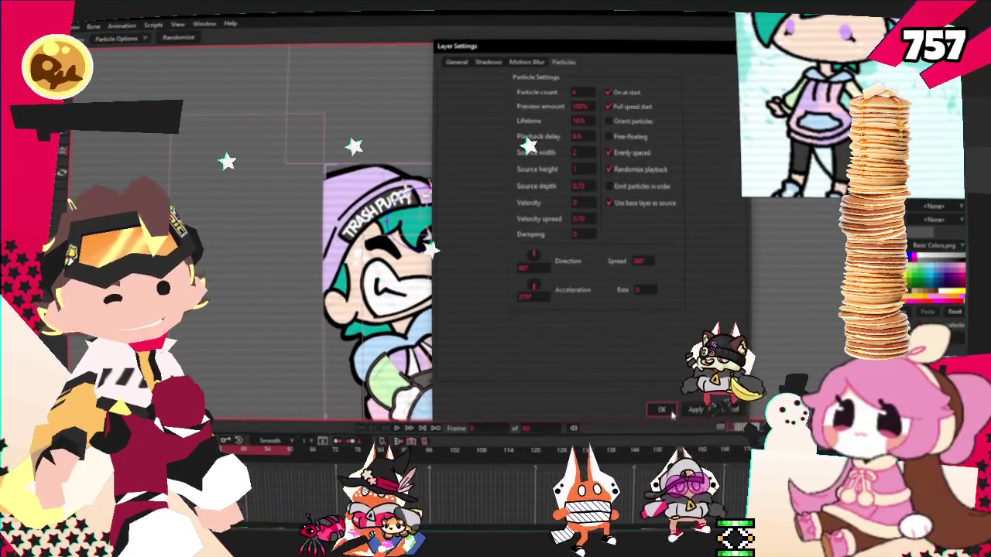
key(Return)
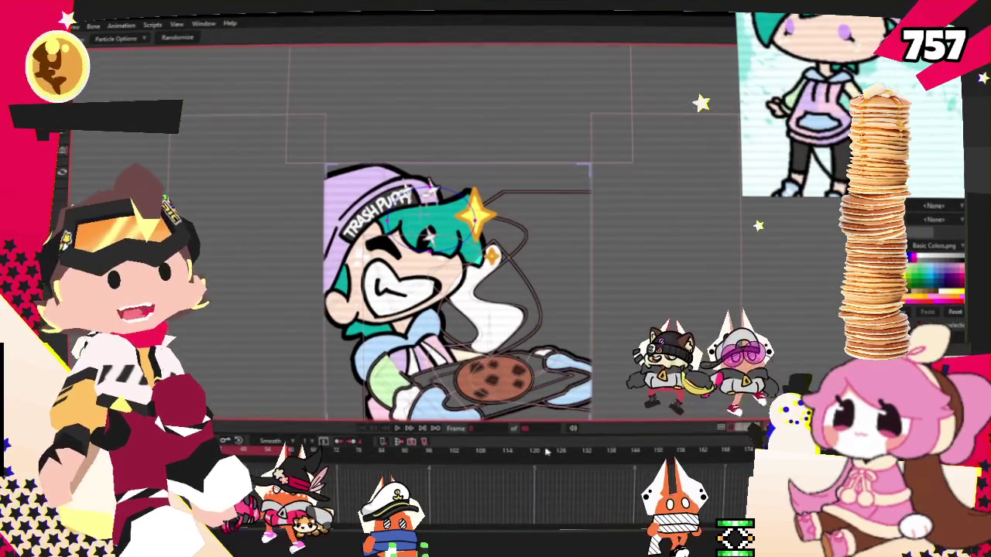
click(397, 428)
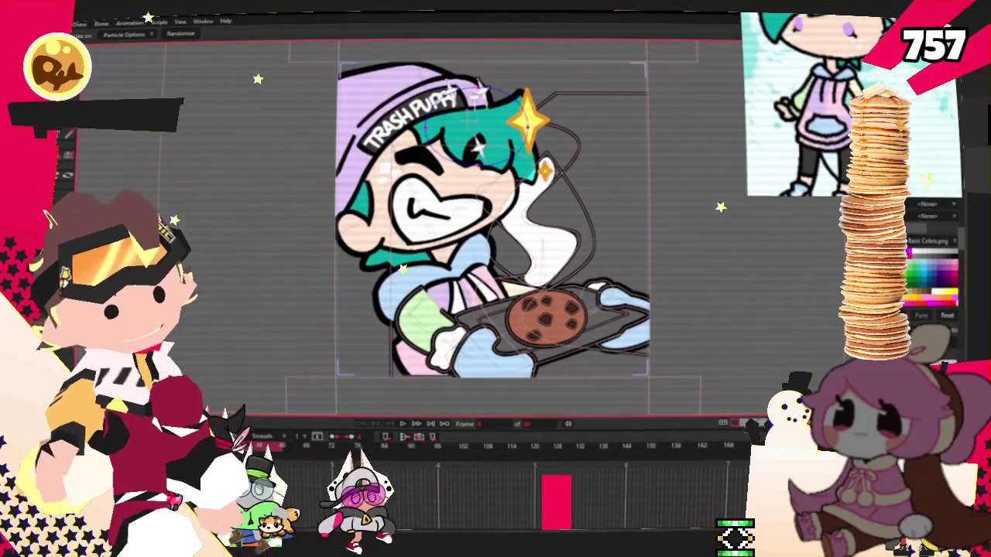
- Select the points below the cookie tray, clear the selection, and play the animation to review the motion
key(m)
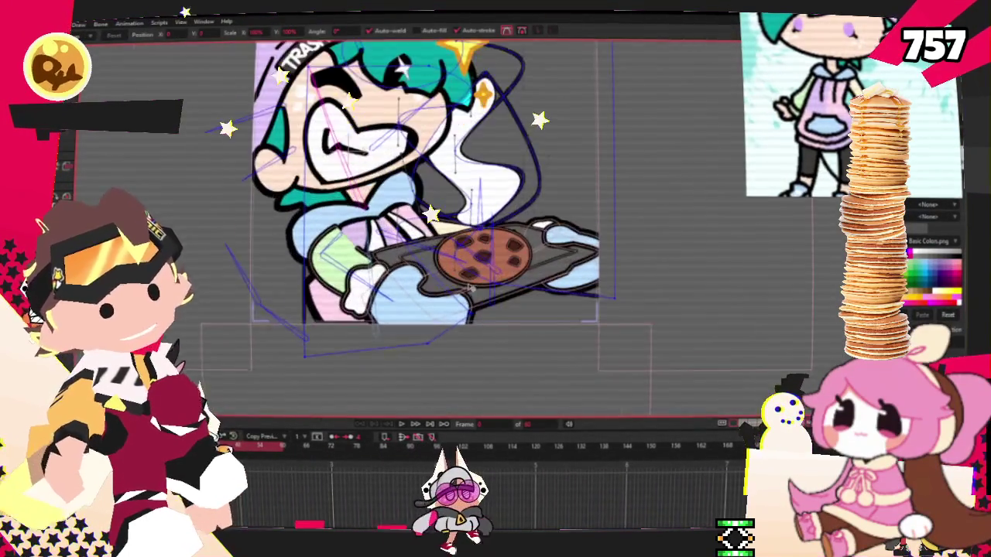
scroll(433, 178, up, 2)
scroll(433, 178, down, 2)
scroll(433, 178, down, 1)
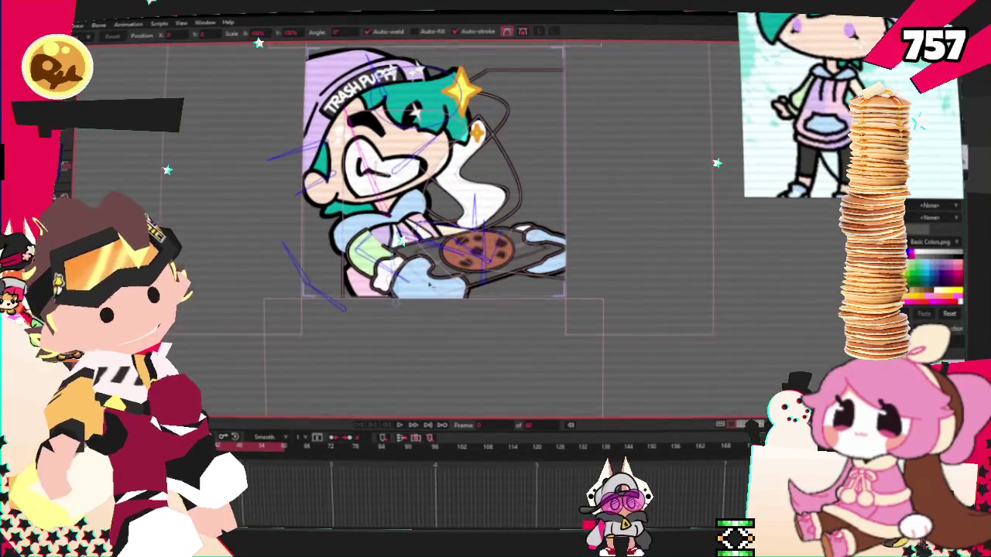
scroll(436, 290, up, 2)
scroll(611, 269, down, 3)
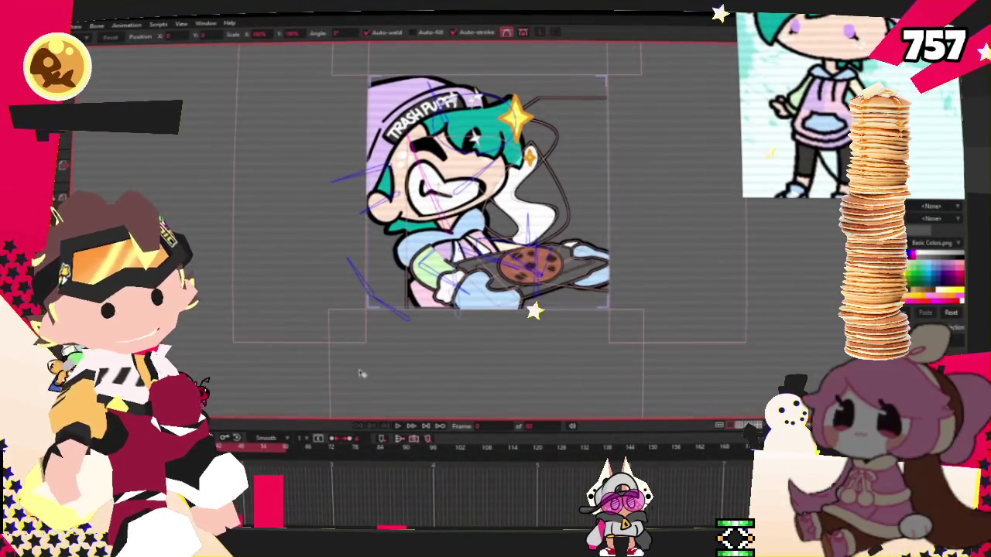
scroll(310, 344, up, 2)
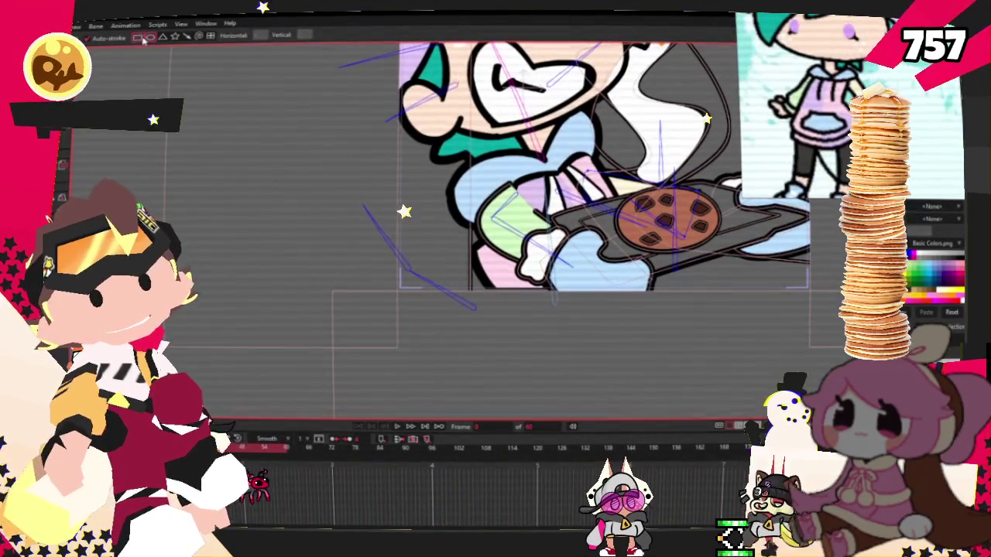
drag(492, 263, 660, 403)
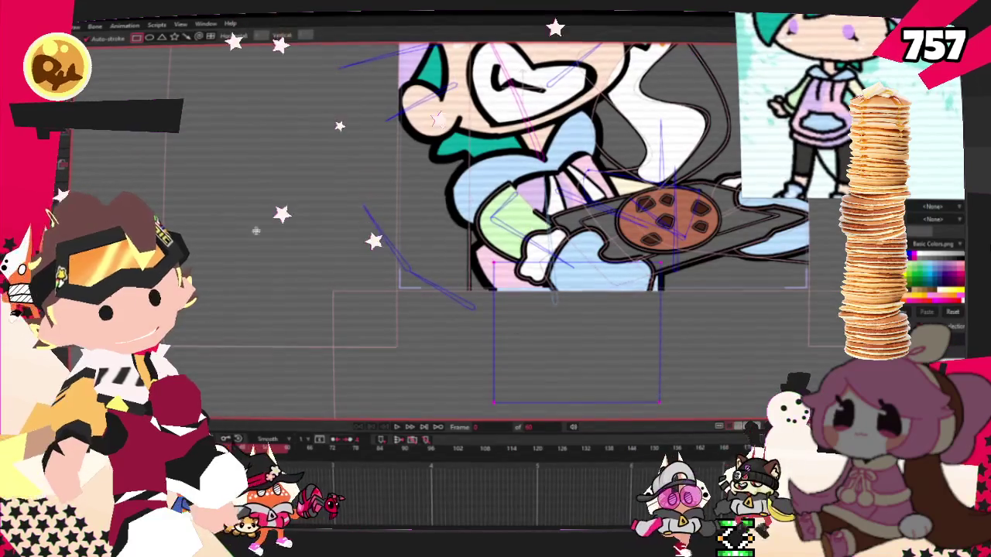
click(62, 208)
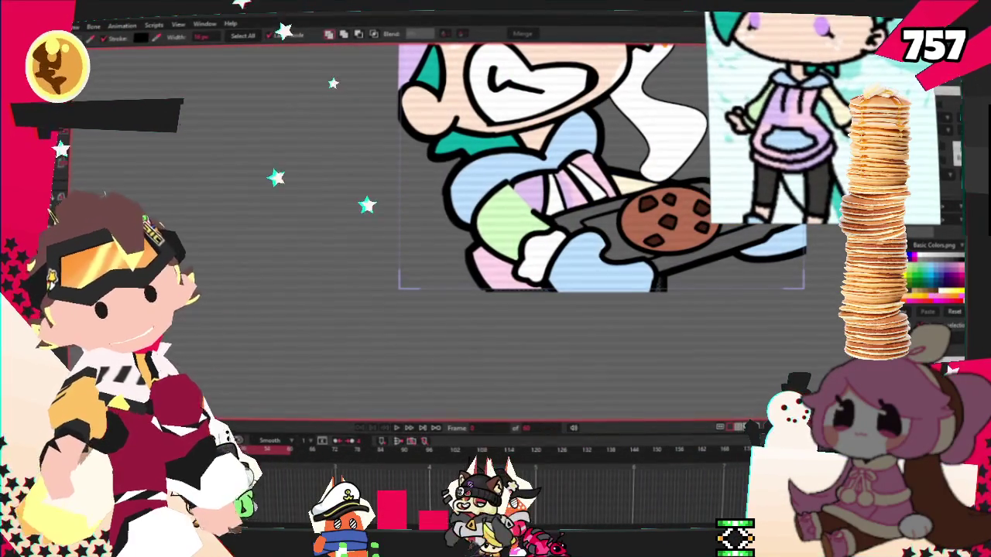
key(t)
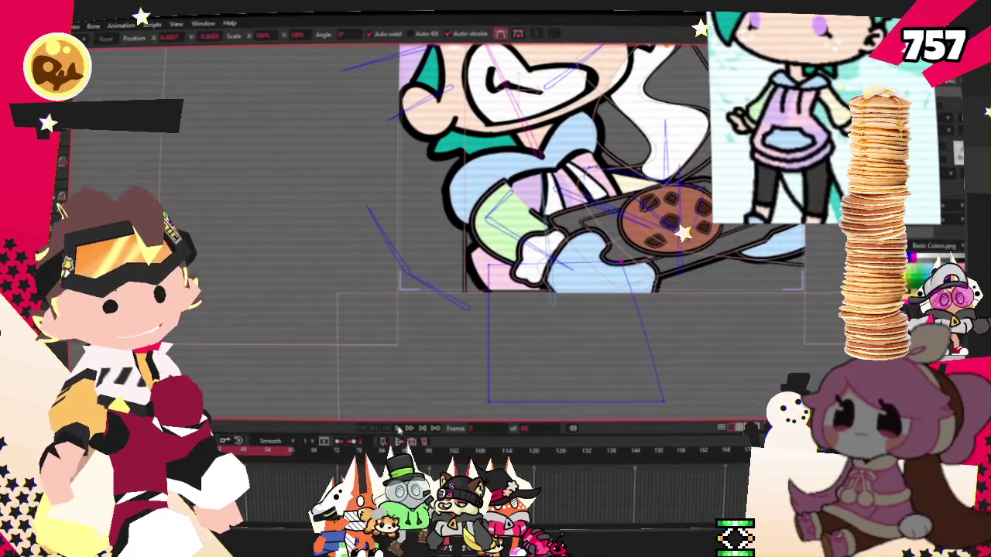
click(397, 429)
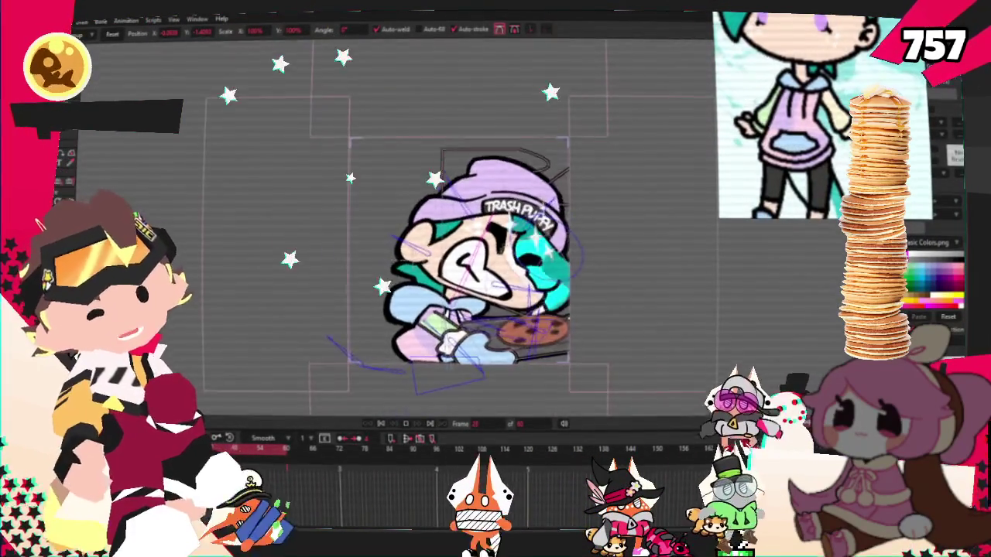
key(z)
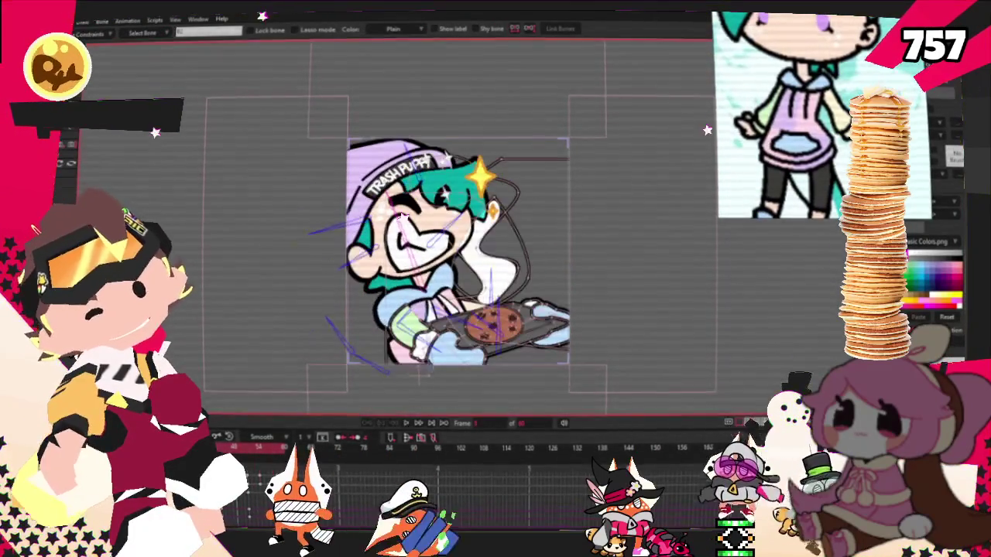
key(s)
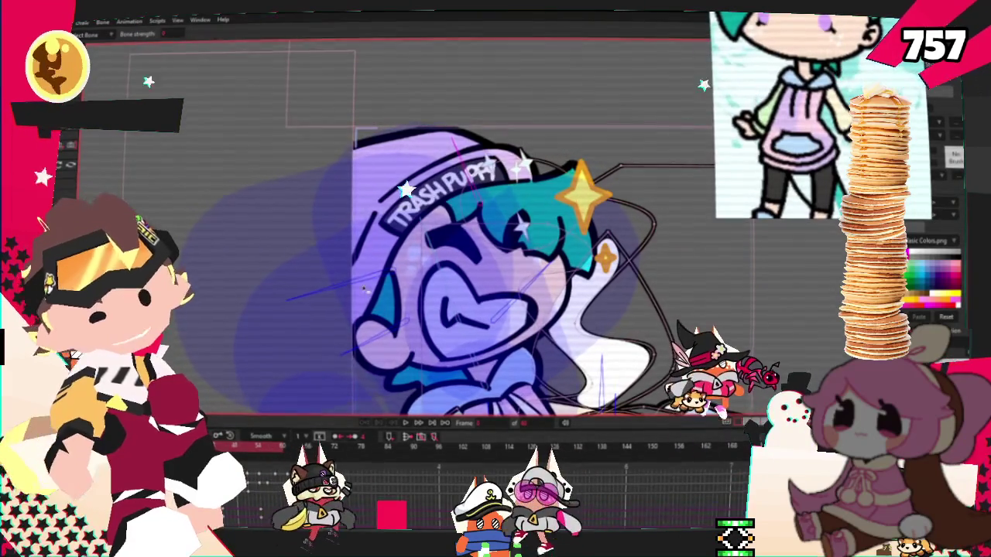
key(z)
scroll(652, 116, down, 5)
scroll(652, 116, up, 4)
scroll(652, 116, down, 2)
scroll(652, 116, up, 2)
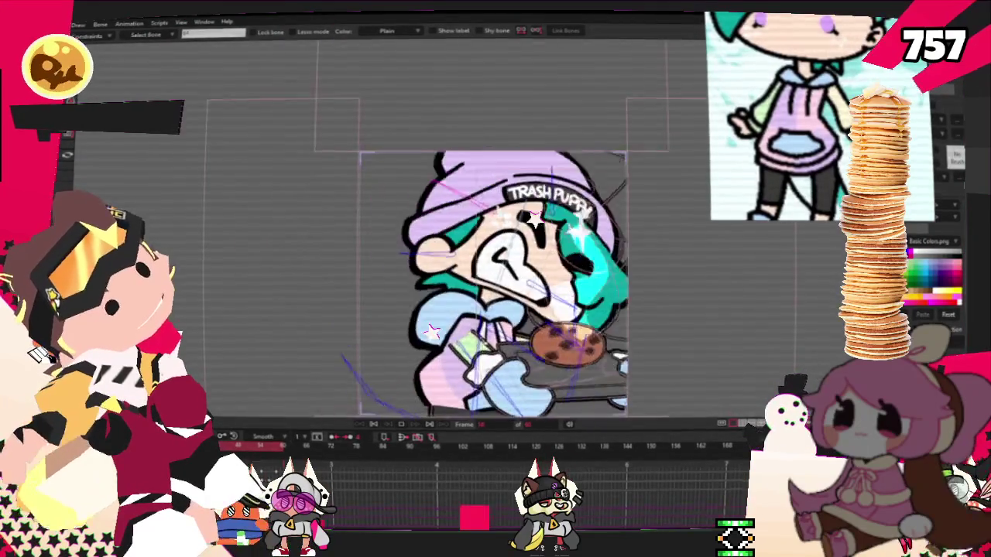
scroll(514, 413, up, 3)
scroll(514, 413, down, 4)
scroll(514, 413, up, 2)
scroll(548, 308, down, 2)
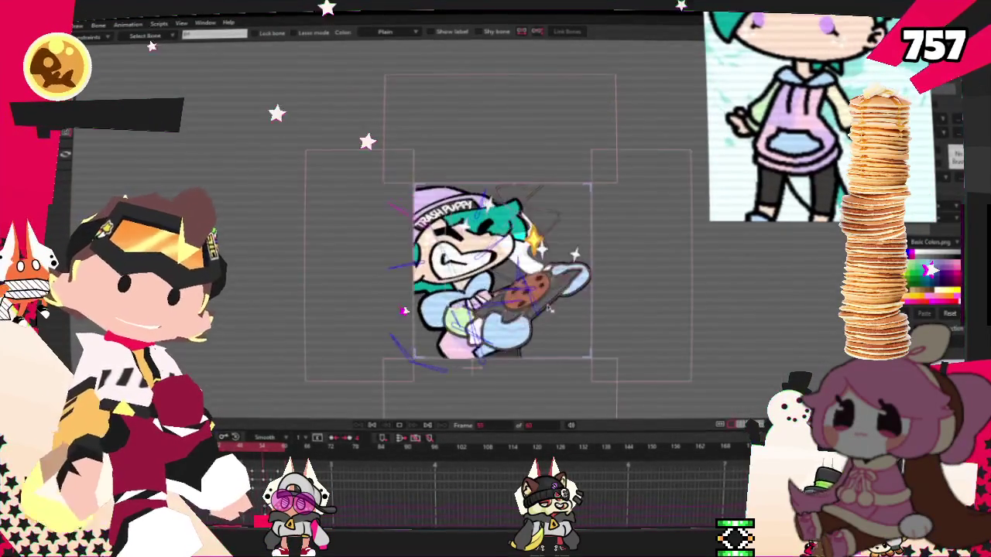
scroll(549, 307, down, 2)
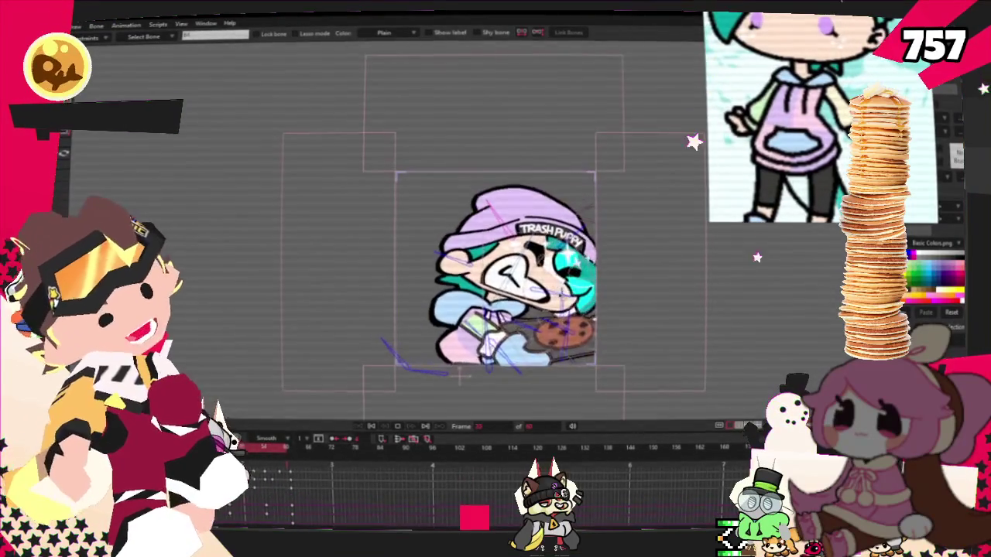
scroll(515, 362, up, 1)
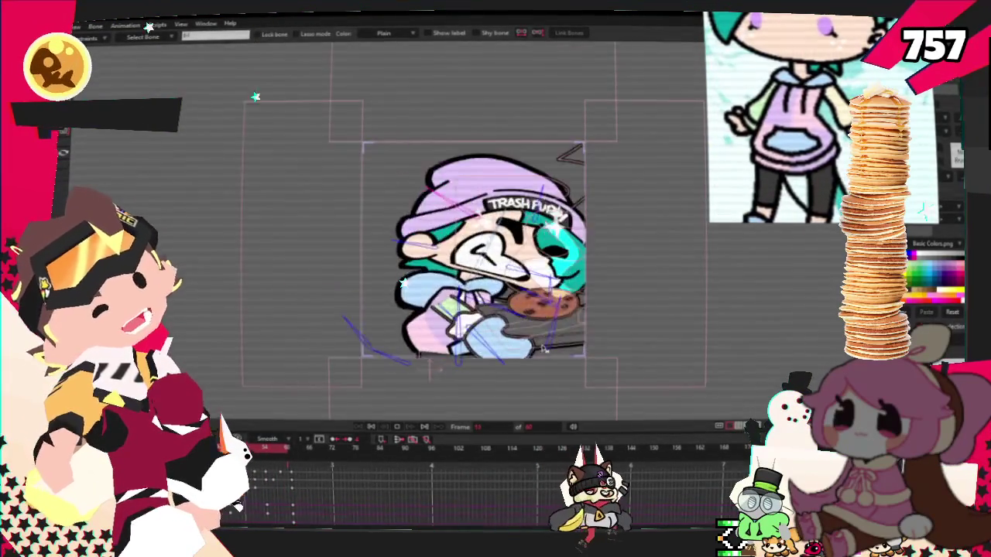
scroll(555, 281, up, 1)
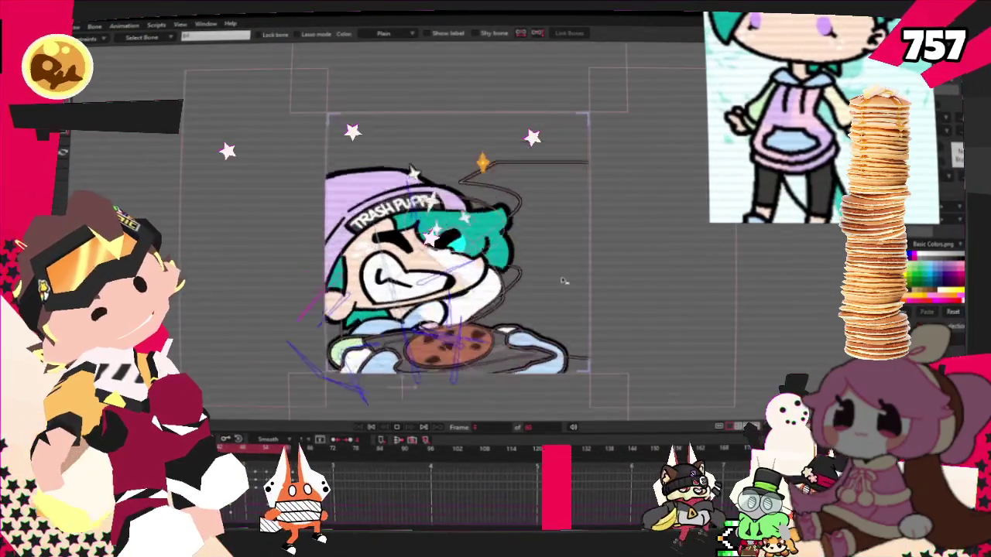
scroll(556, 281, up, 1)
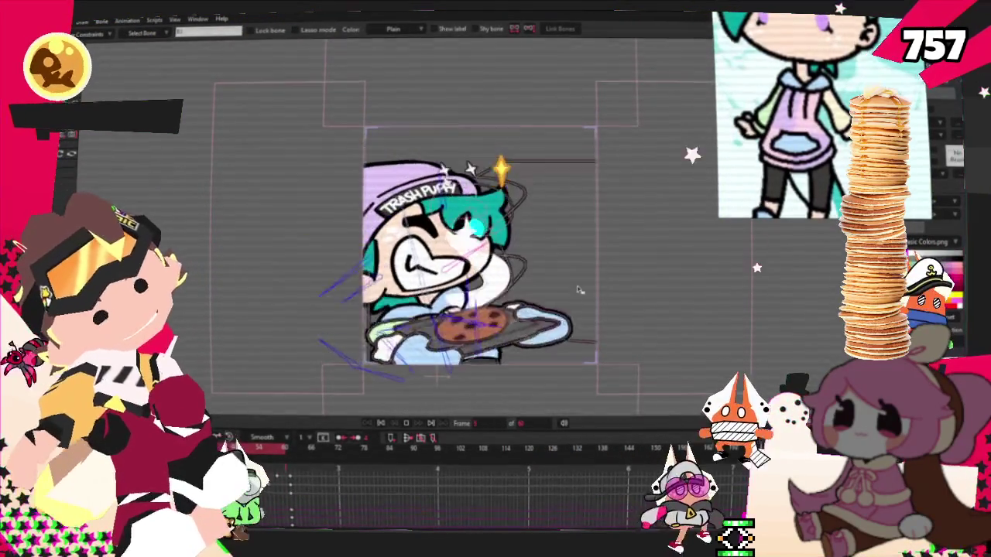
click(387, 422)
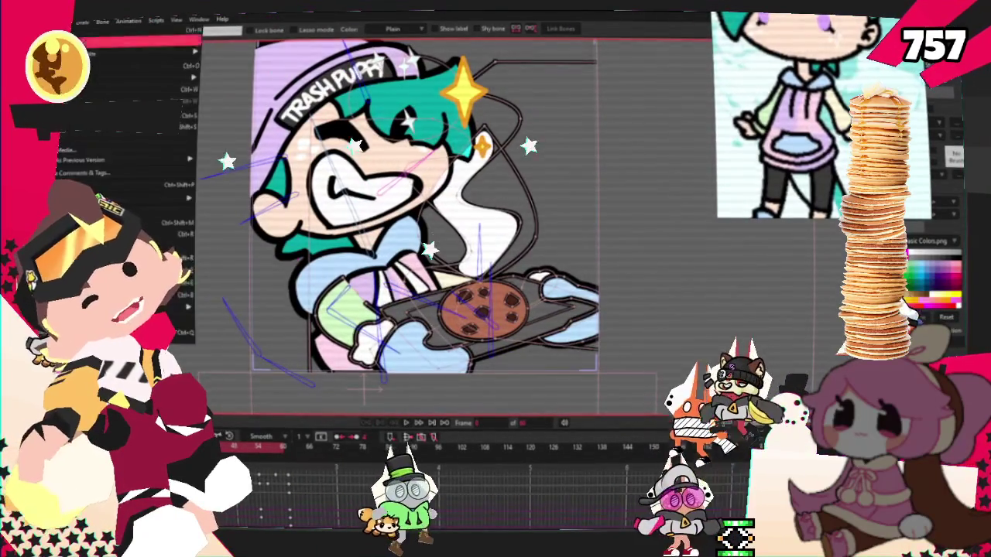
- Render a preview of frame 0, then close it and dismiss the File menu
key(ctrl+r)
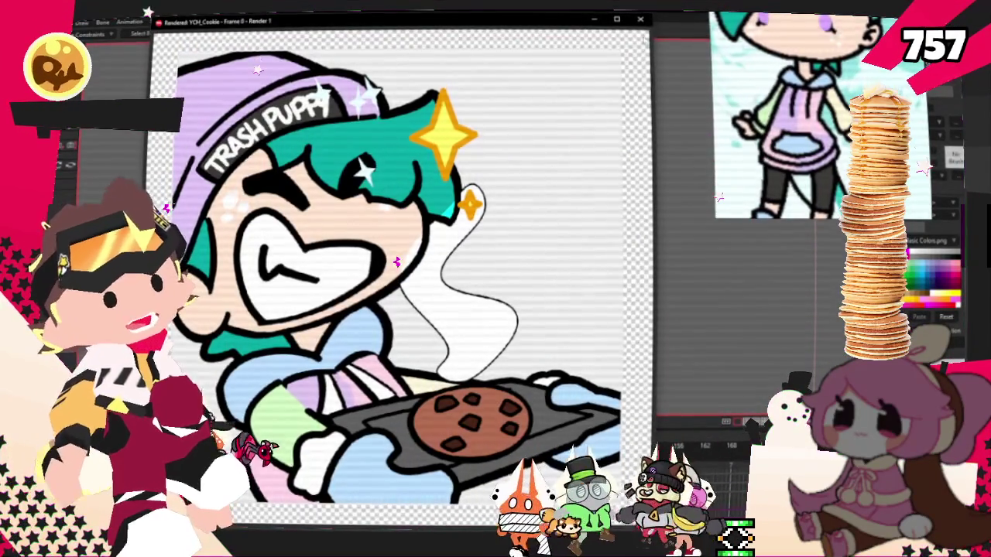
key(Escape)
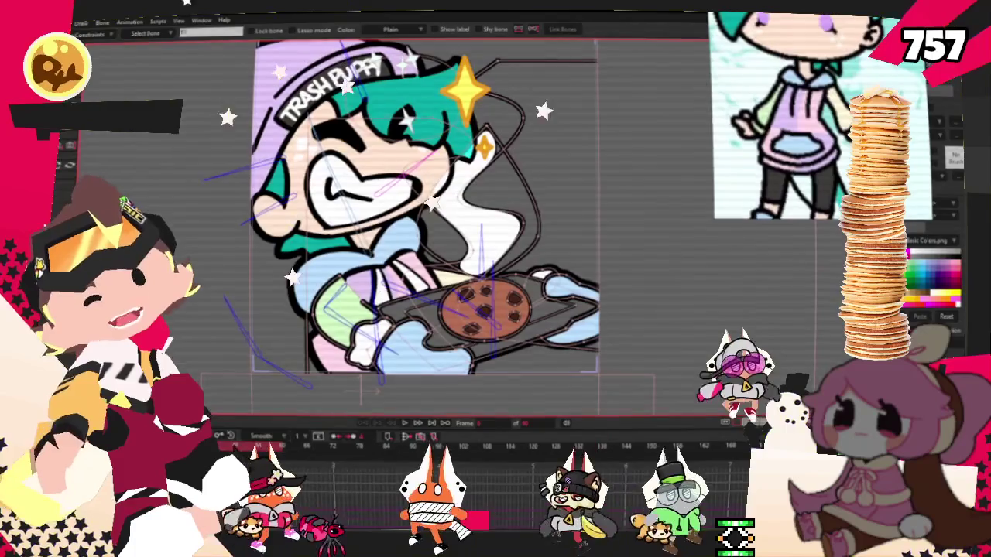
key(alt+f)
key(Escape)
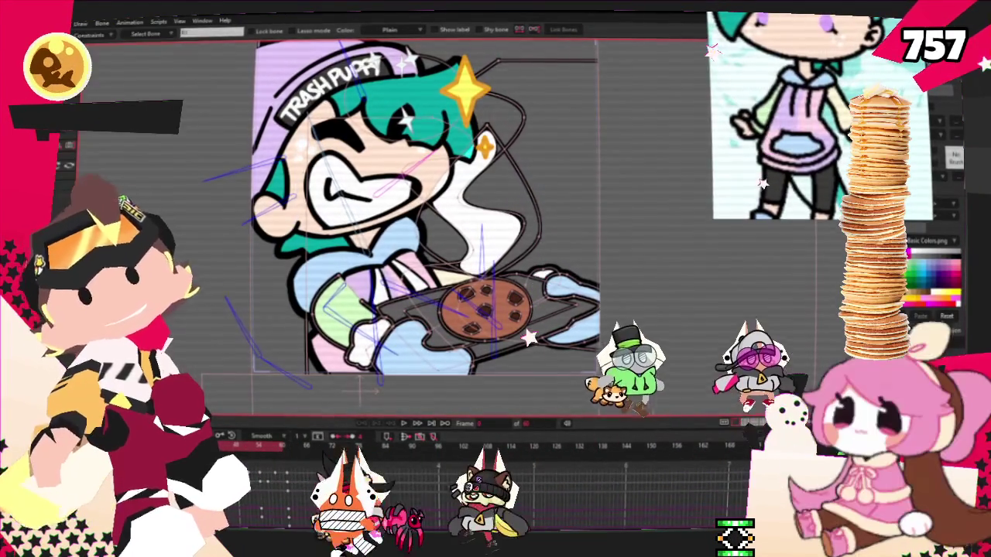
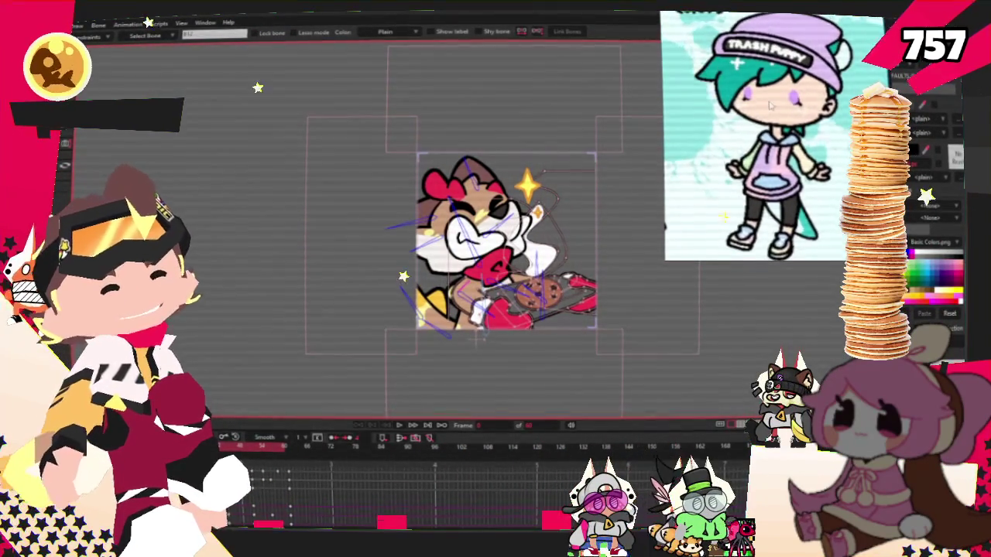
- Clear the character reference image, then open the Open dialog at the 2025 drawings folder
right_click(791, 117)
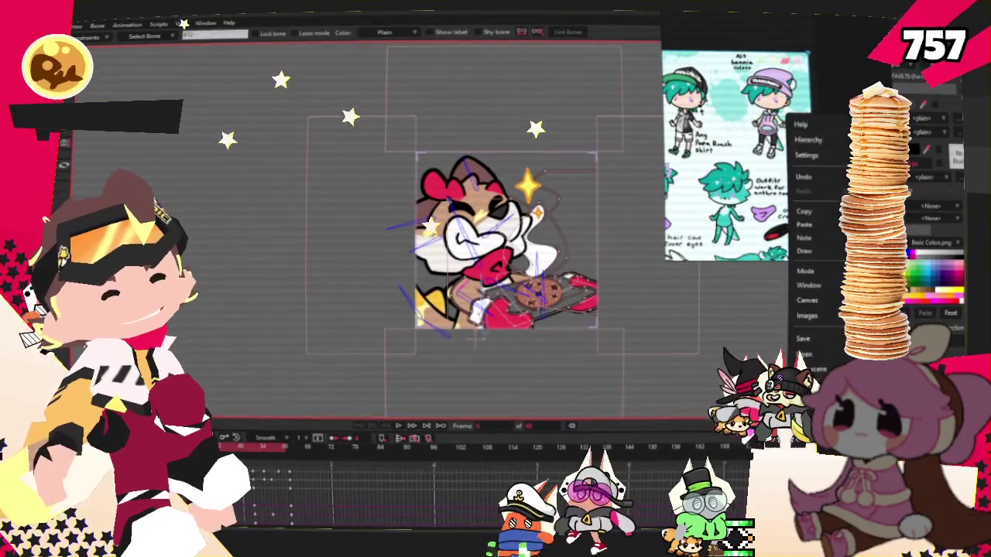
click(807, 315)
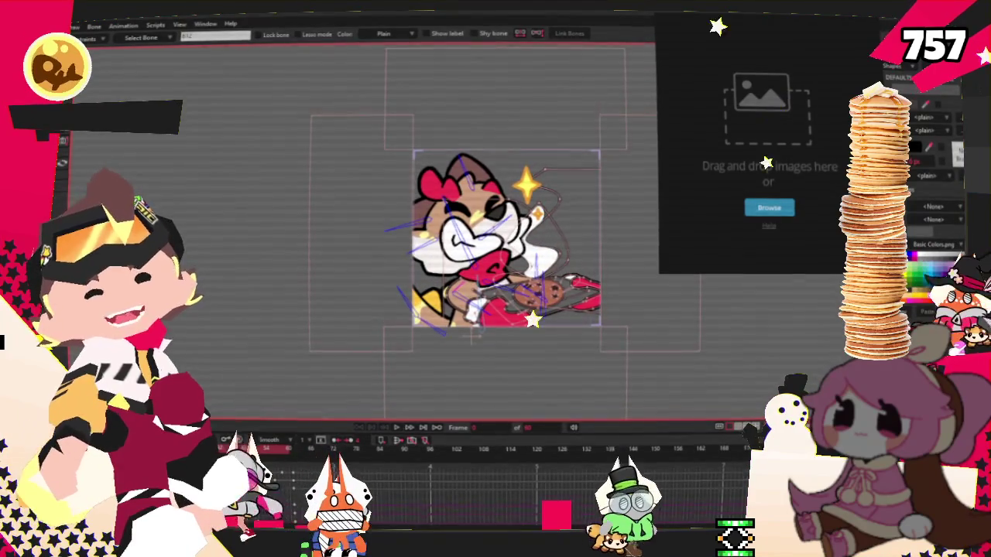
key(alt+f)
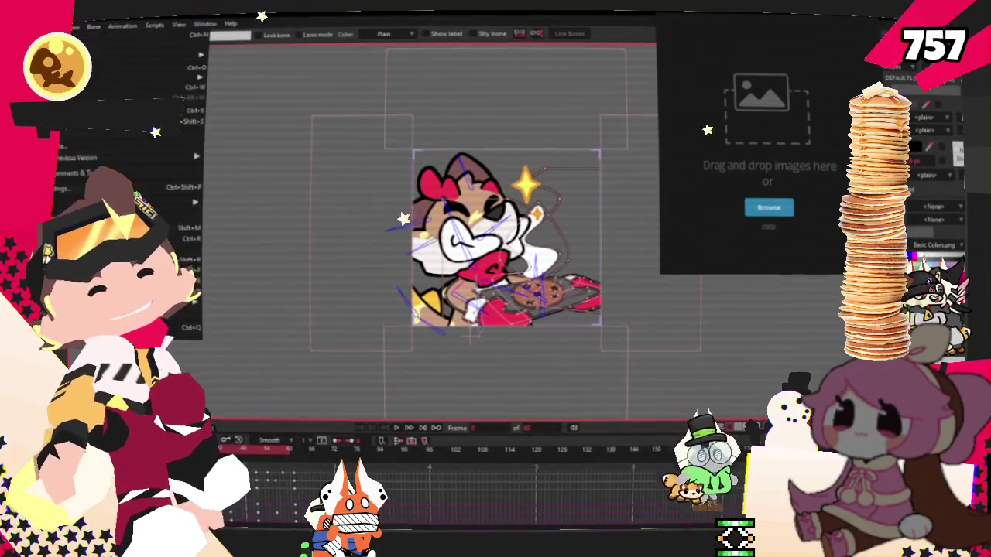
key(Return)
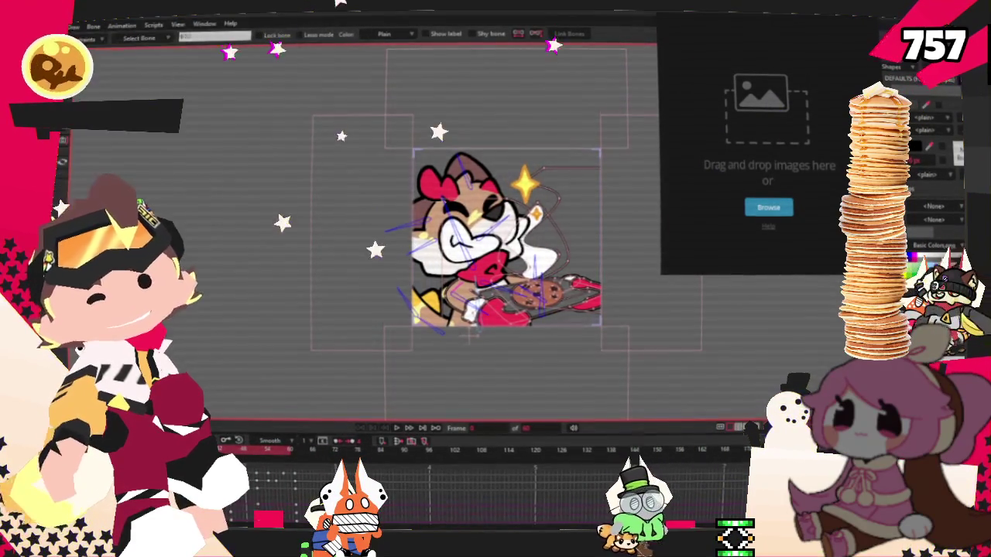
click(277, 40)
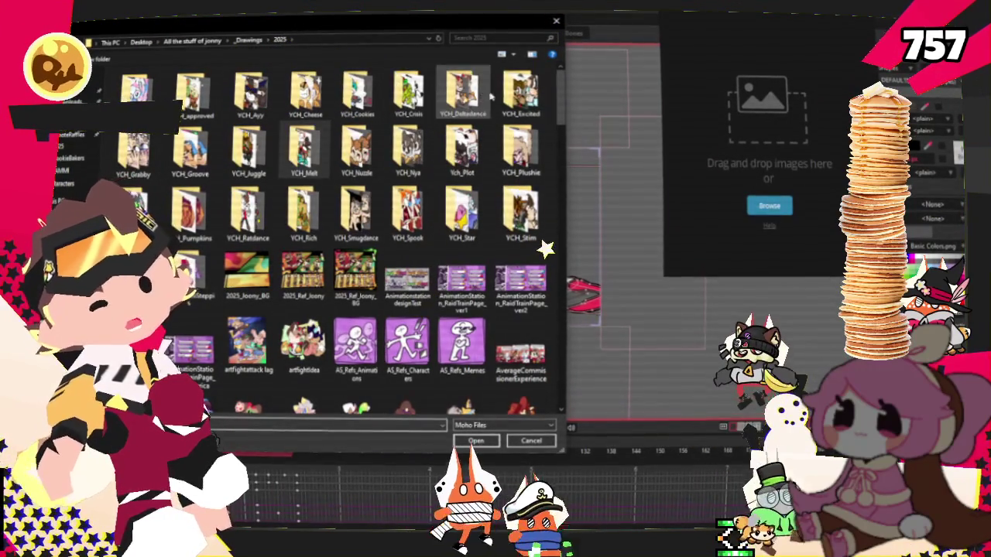
- Go into the YCH_Deltadance folder and open the Deltadance .moho project file
click(468, 92)
click(474, 441)
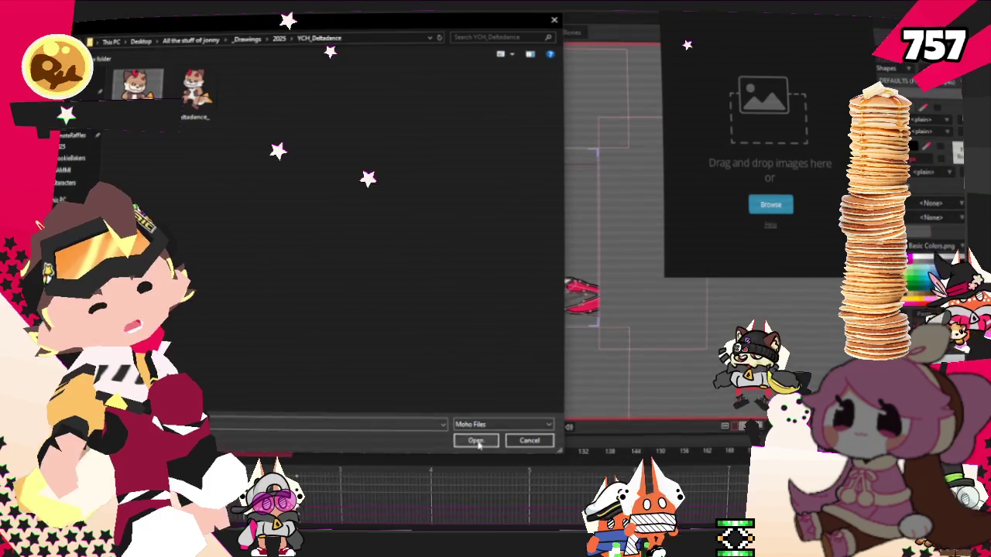
click(476, 440)
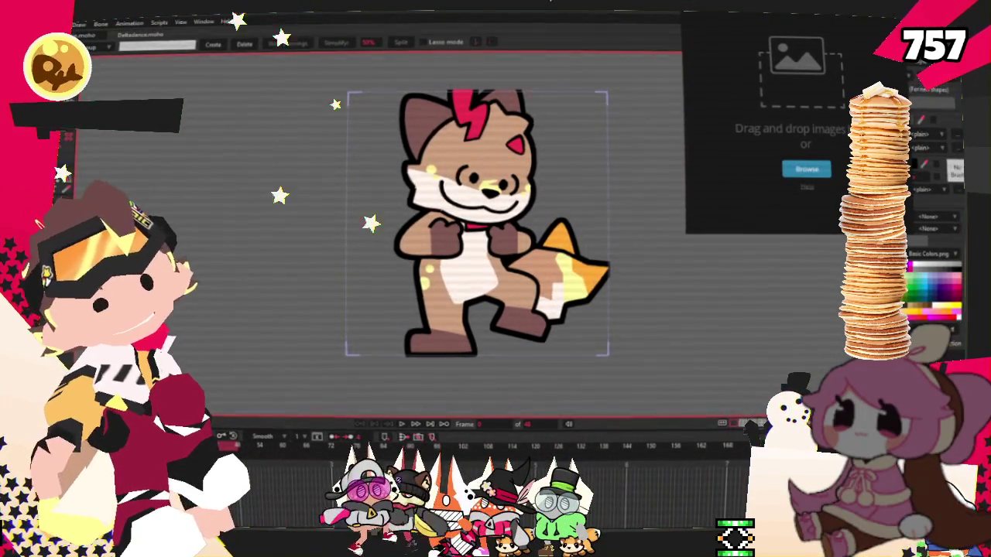
- Render a preview of frame 0 with Ctrl+R, close it, and switch to the Ezgif browser page
key(alt+f)
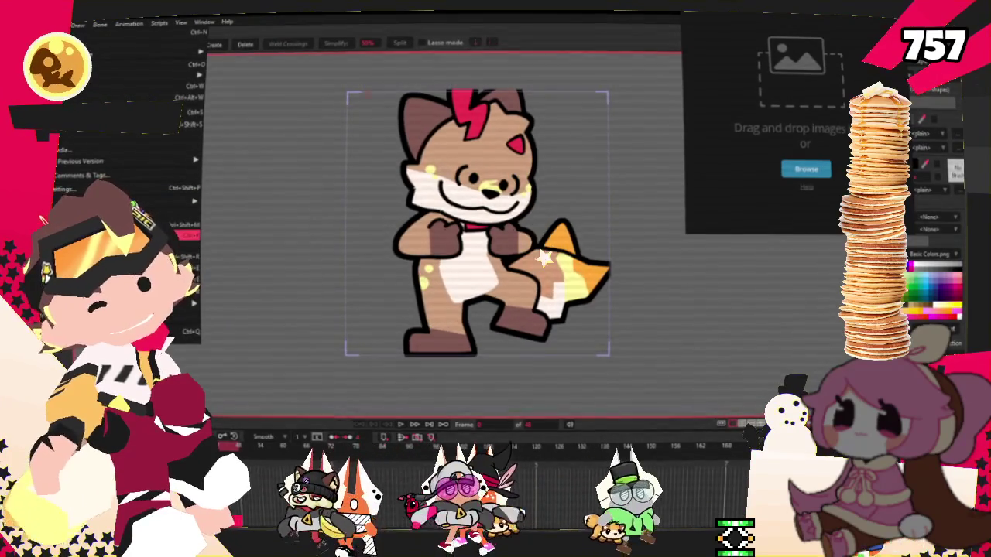
key(ctrl+r)
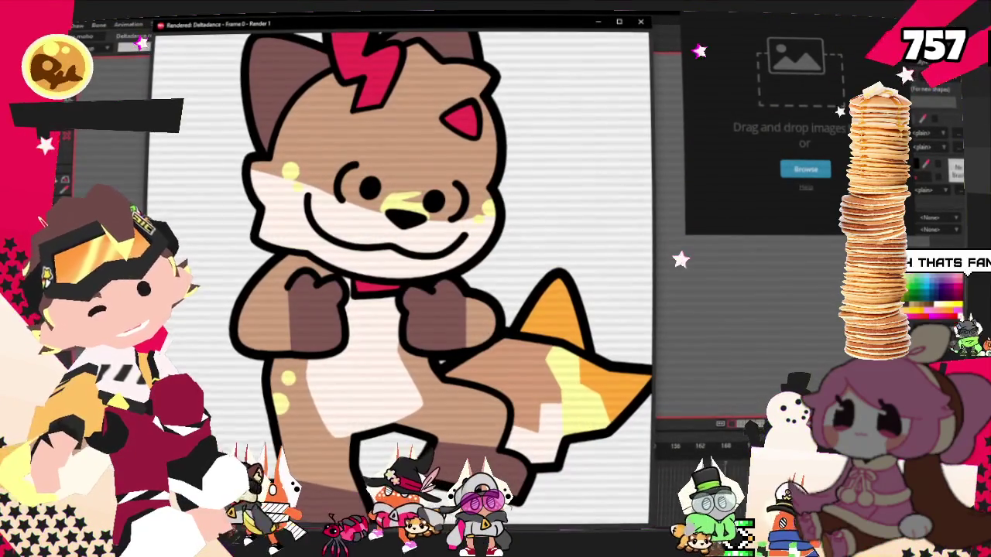
click(642, 23)
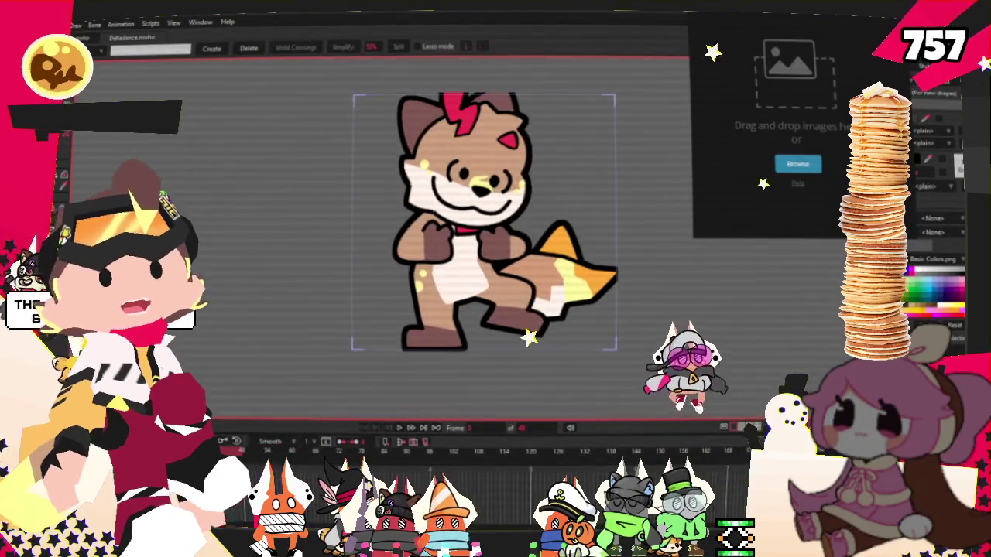
key(alt+Tab)
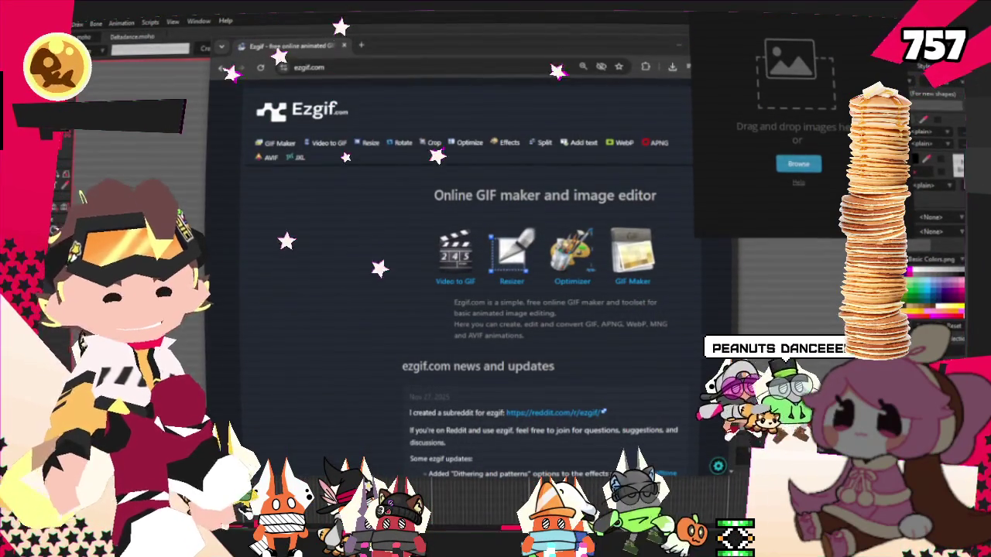
- Load the Deltadance GIF into Ezgif's resizer and check it full-size at 1000x1000
click(510, 285)
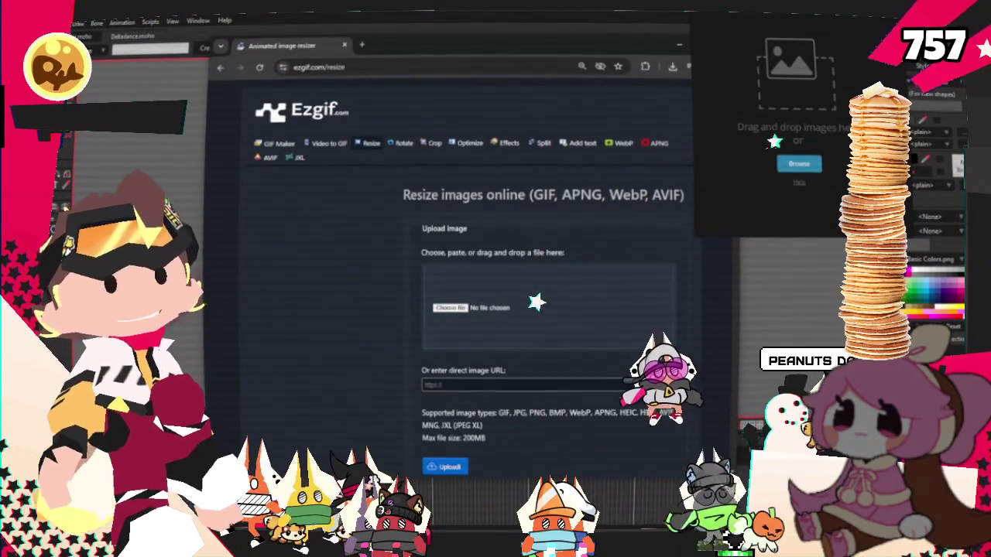
drag(990, 279, 531, 277)
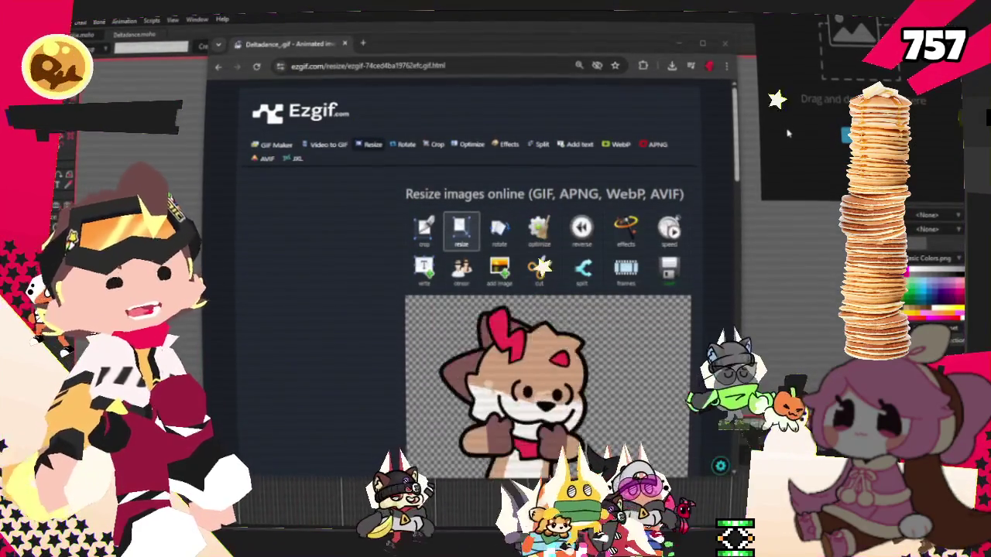
scroll(588, 239, down, 1)
scroll(588, 240, down, 1)
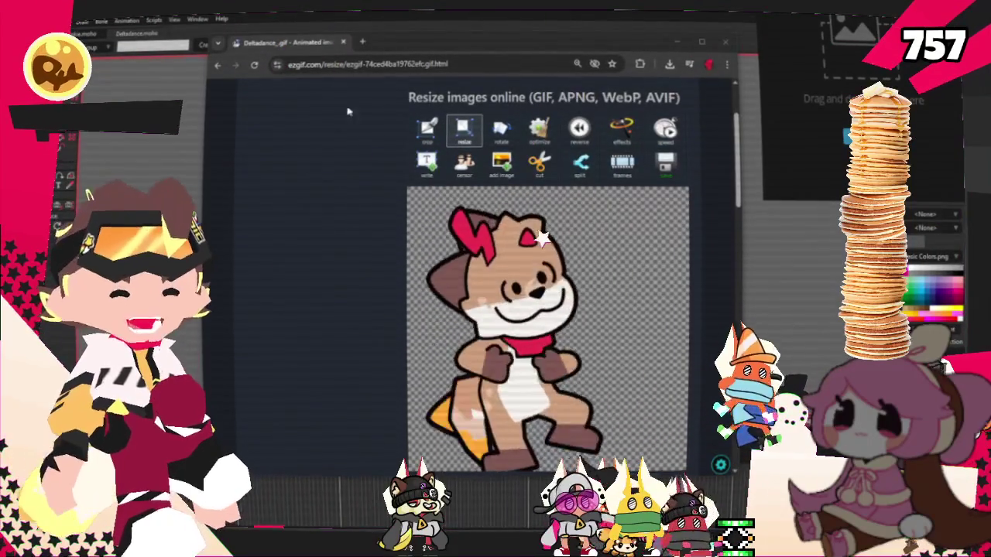
scroll(471, 330, up, 2)
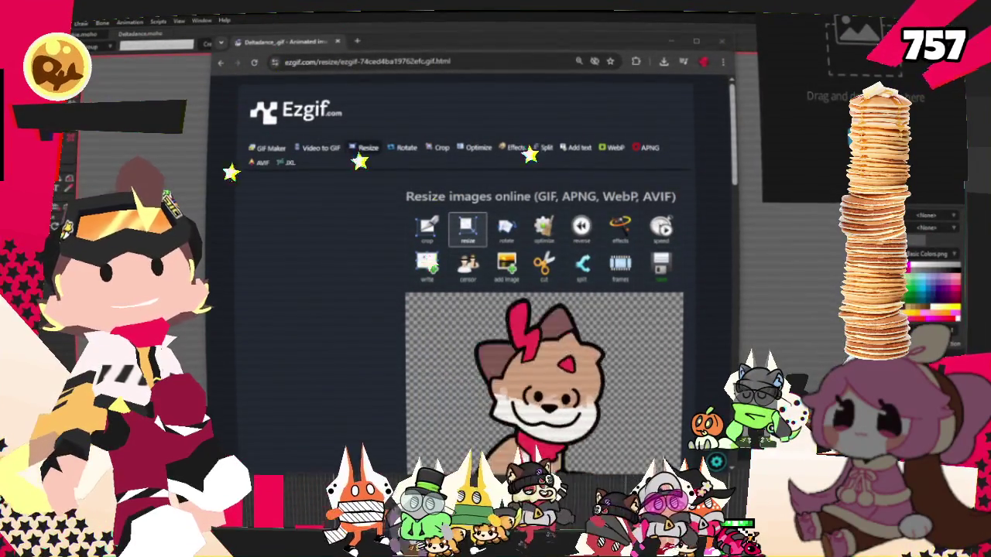
drag(542, 348, 466, 41)
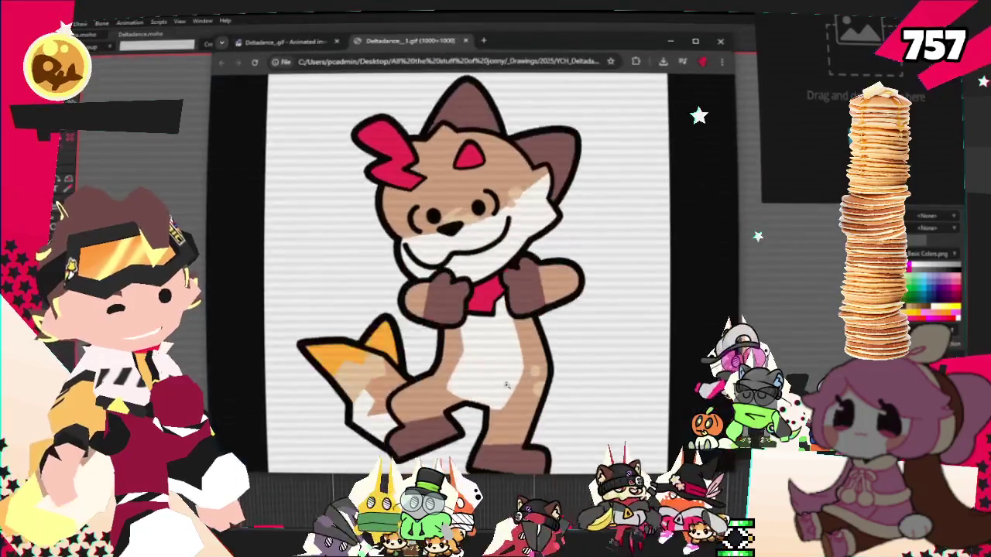
click(466, 41)
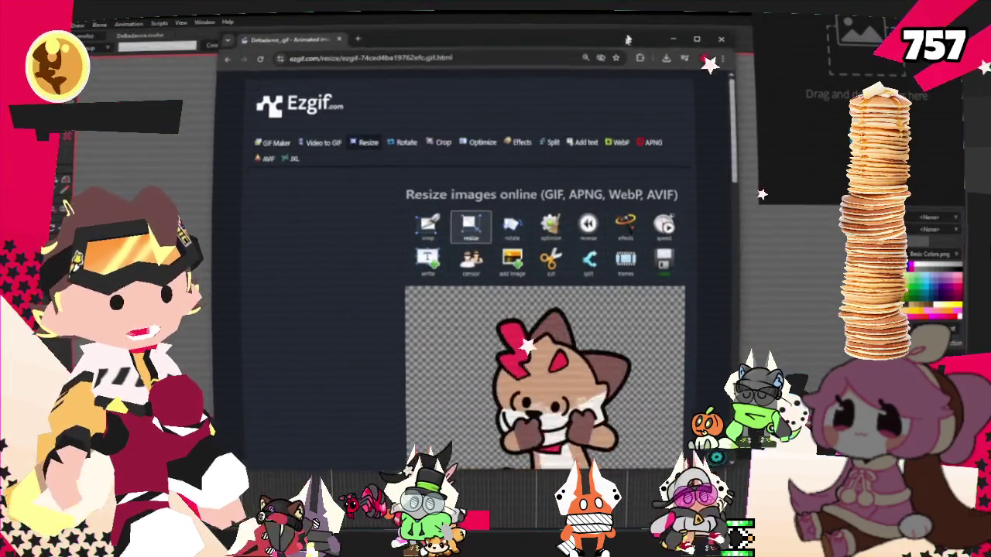
key(alt+Tab)
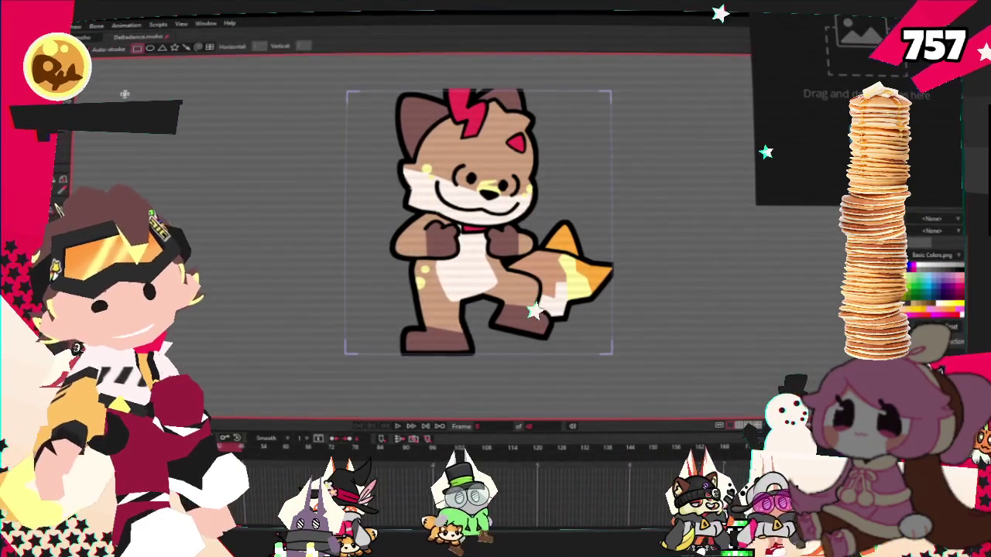
- Test-render a yellow rectangle left of the cat, then remove the rectangle again
drag(290, 176, 399, 329)
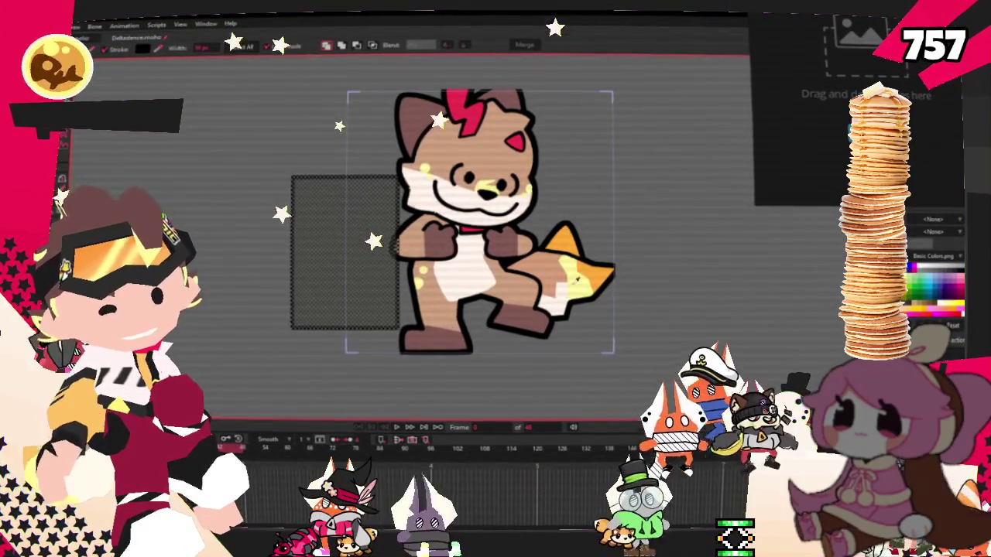
click(75, 26)
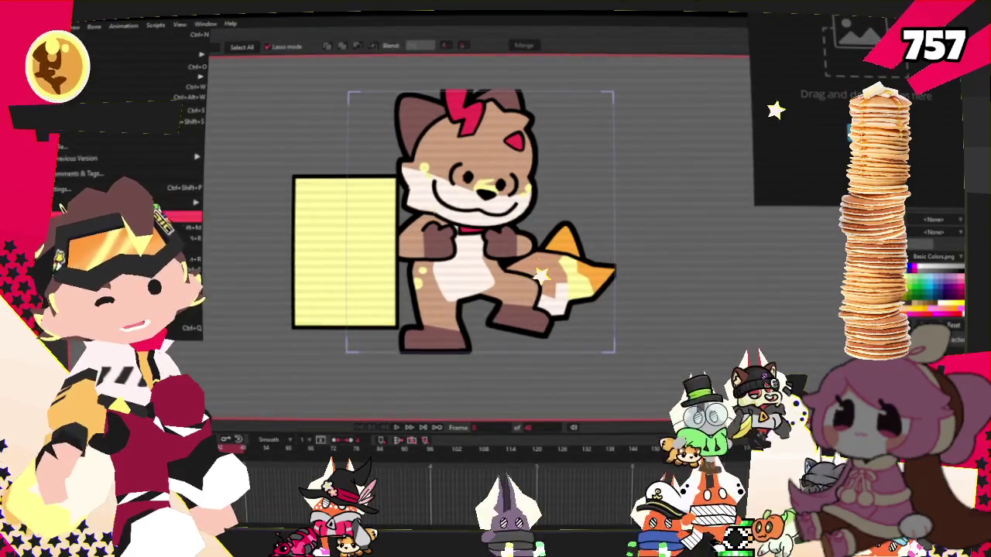
click(60, 205)
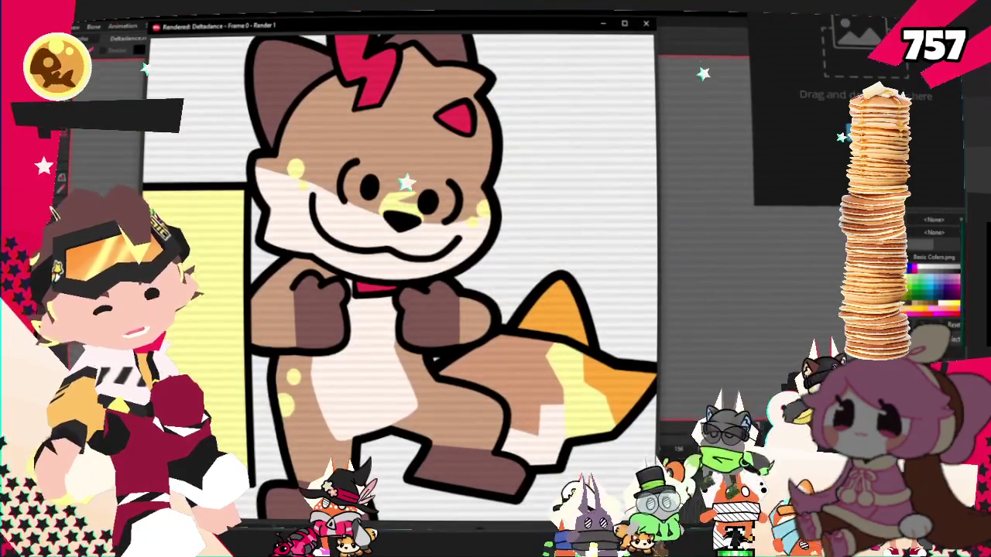
click(646, 24)
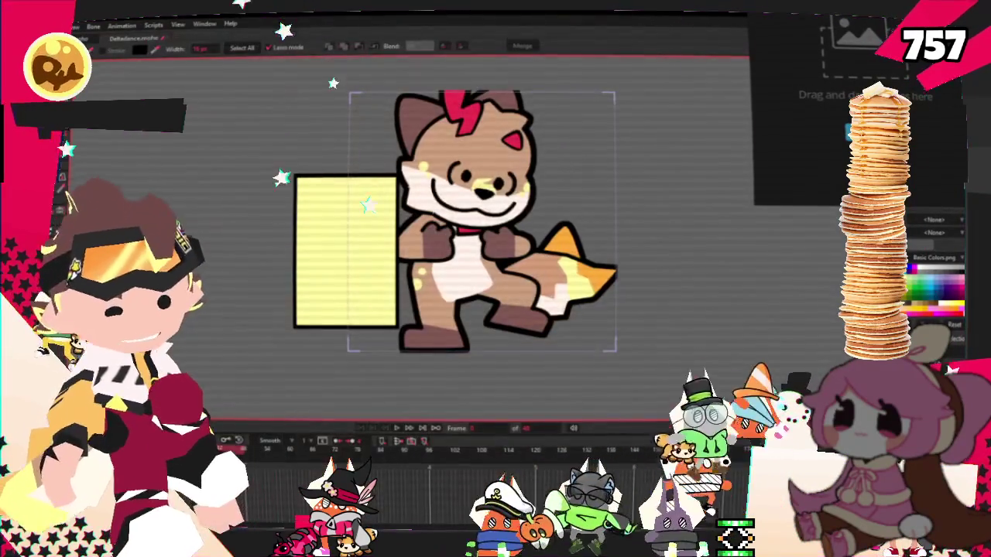
key(Delete)
click(75, 26)
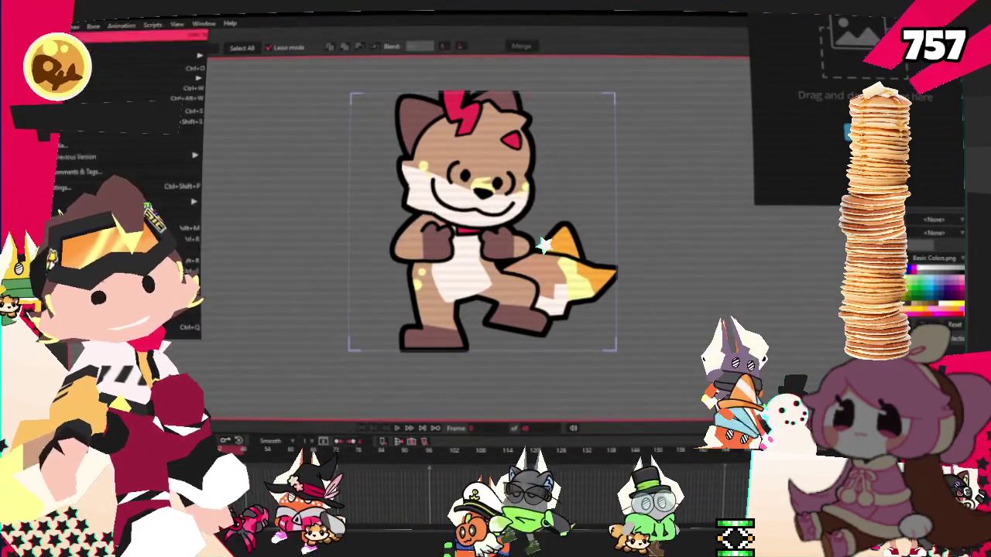
key(Escape)
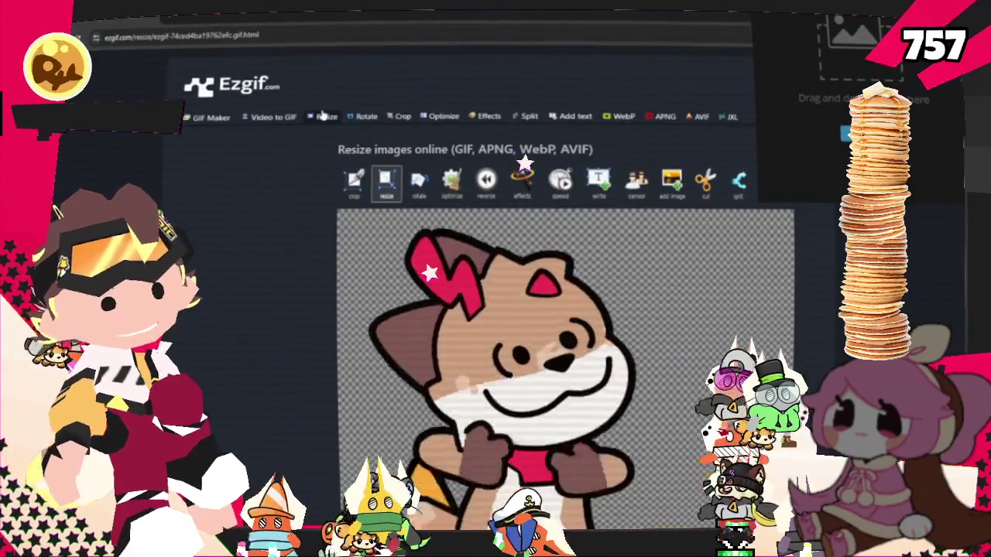
- Re-upload the Deltadance GIF and resize it to 112 px width
click(324, 118)
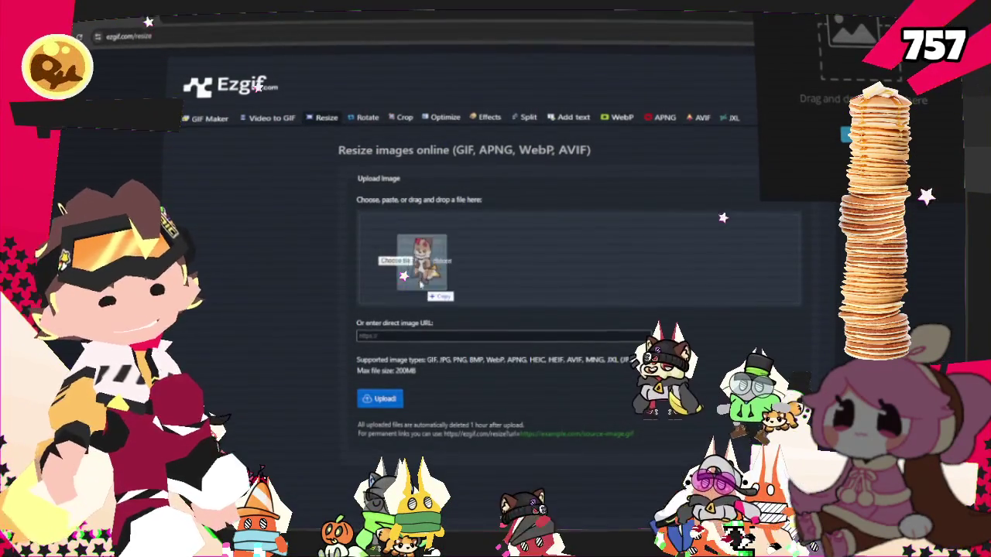
drag(418, 263, 412, 284)
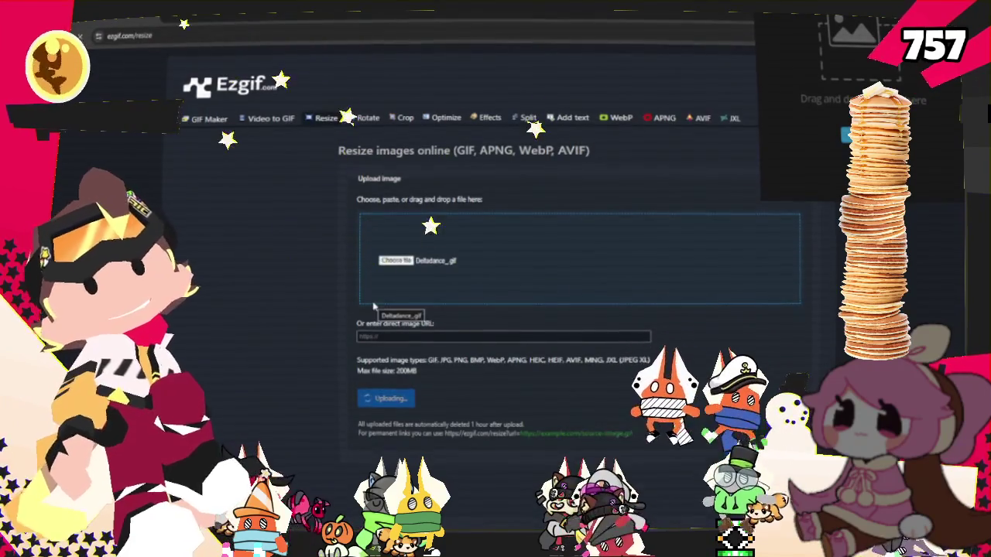
scroll(384, 396, down, 5)
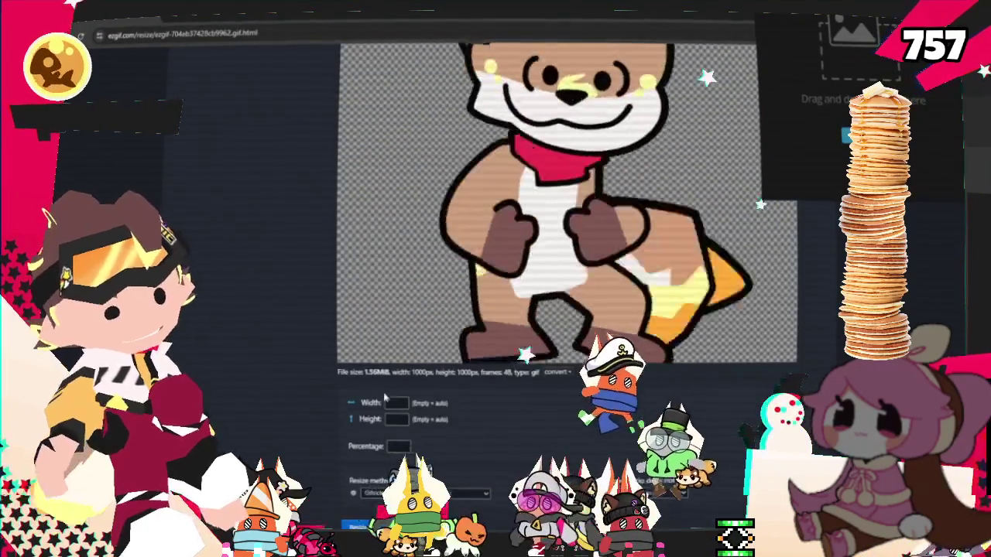
click(395, 403)
text(112)
key(Tab)
scroll(394, 402, down, 3)
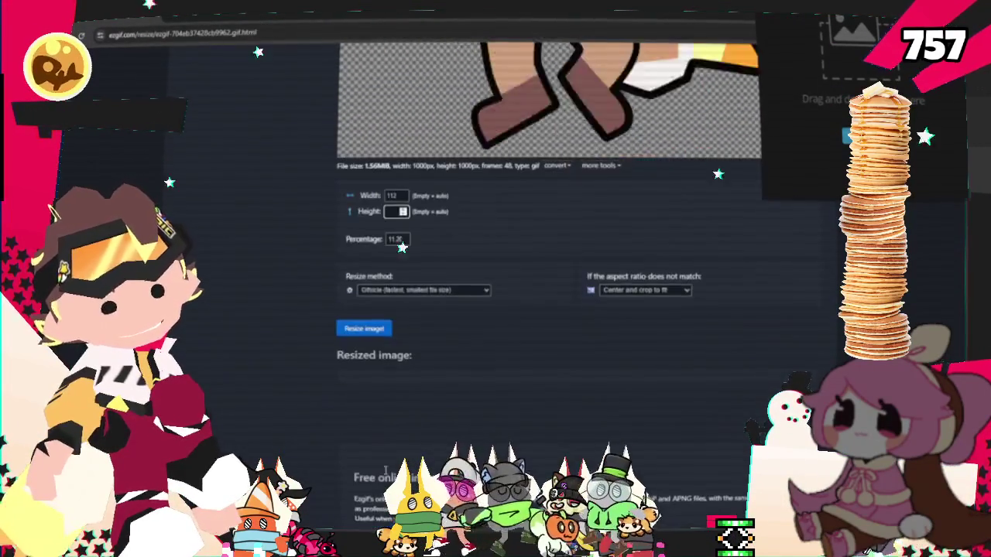
click(364, 328)
- Save the 112x112 resized GIF into the EmoteRaffles folder and return to Moho
scroll(408, 333, down, 3)
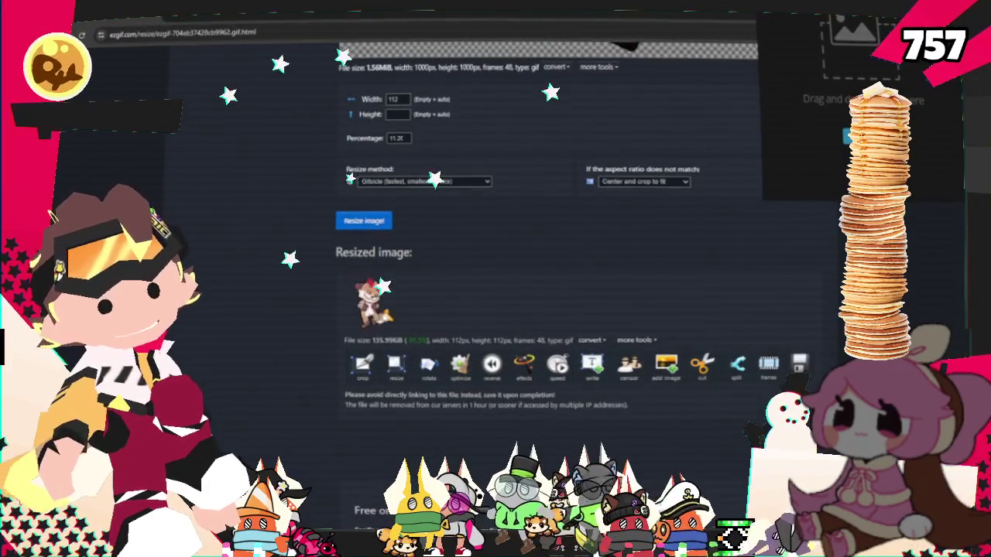
right_click(384, 317)
click(440, 340)
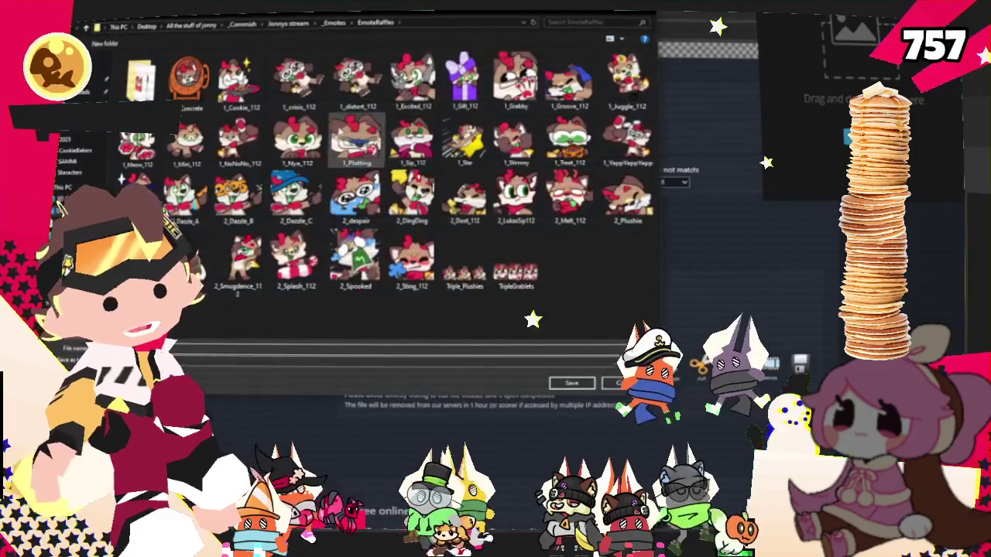
key(Return)
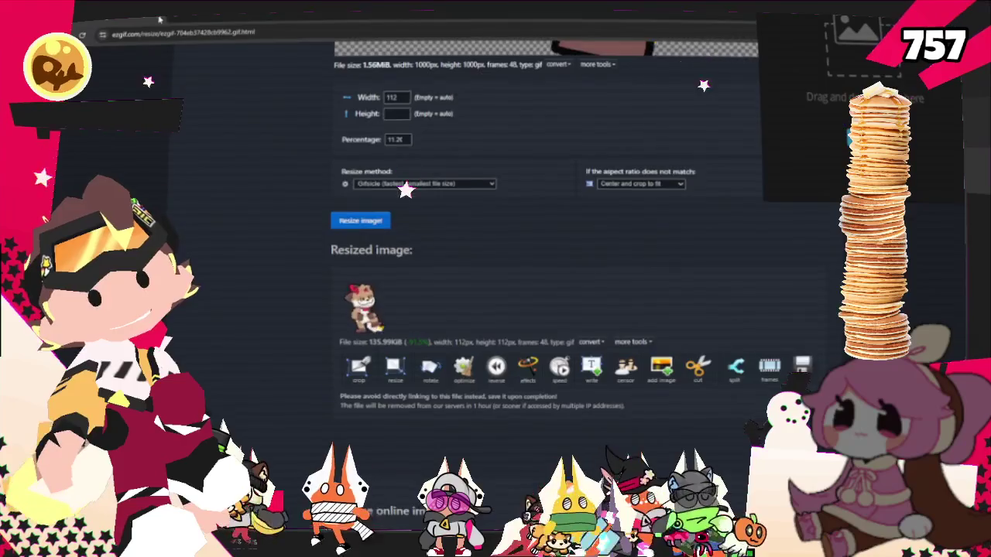
key(alt+Tab)
scroll(283, 242, down, 1)
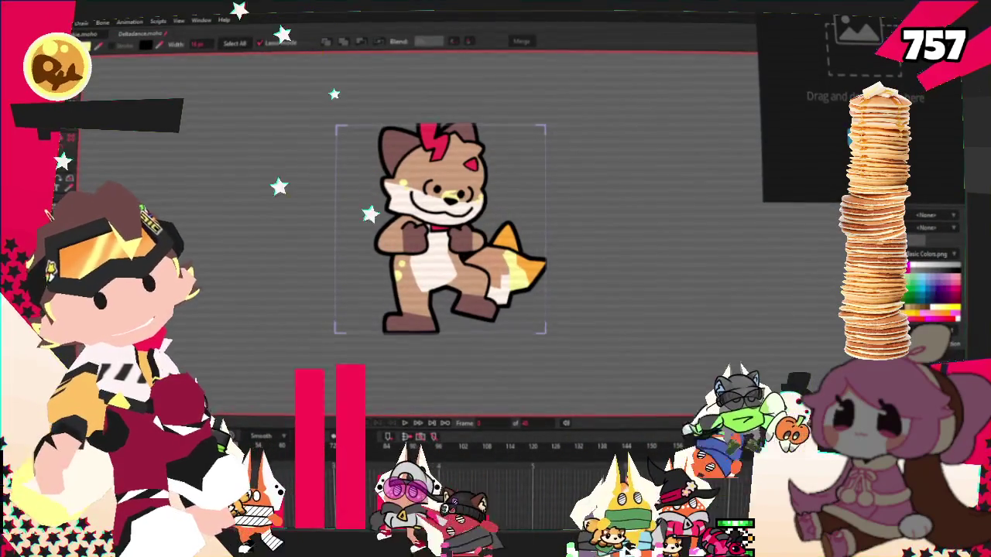
key(alt+f)
key(Return)
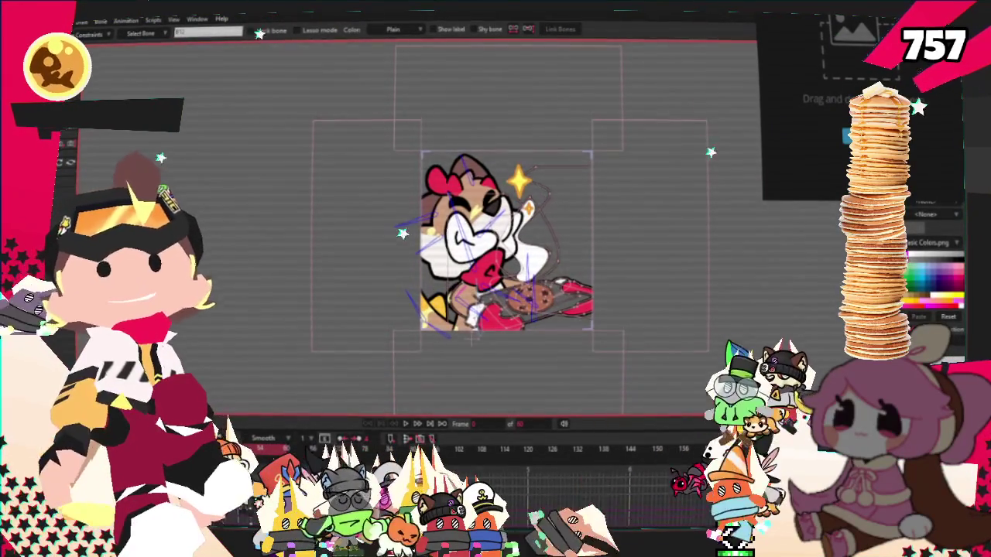
drag(987, 116, 724, 128)
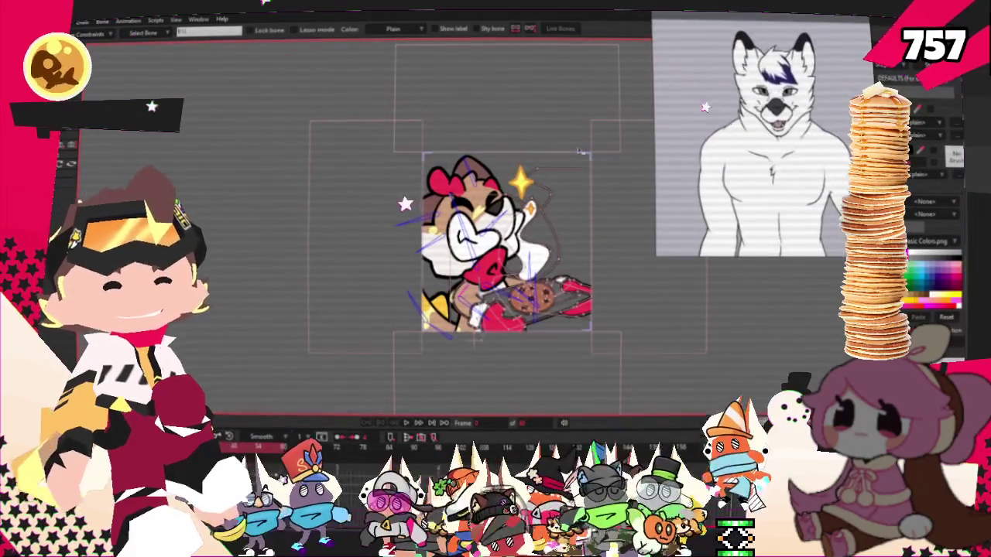
- Try reopening a recent .moho project from File > Open Recent
click(62, 21)
mouse_move(124, 50)
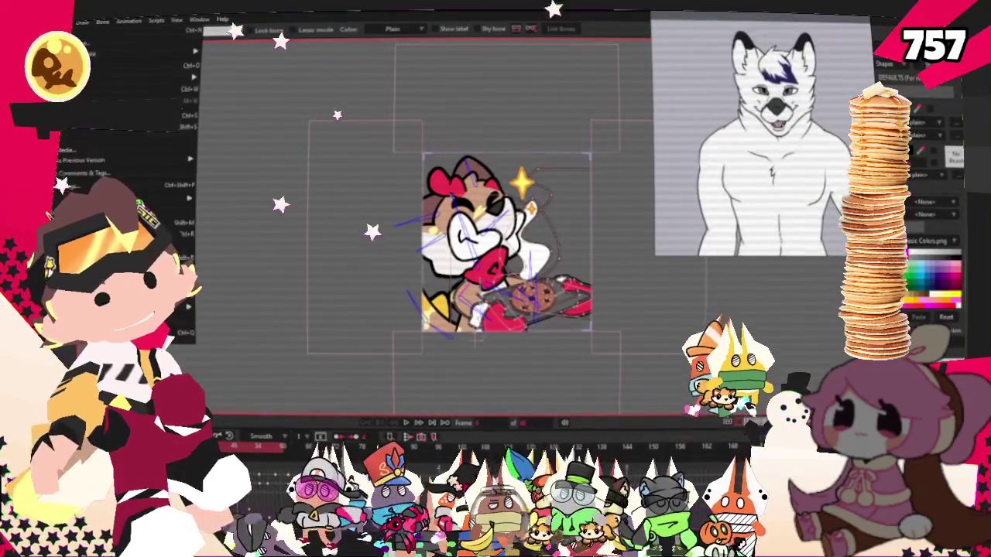
click(218, 79)
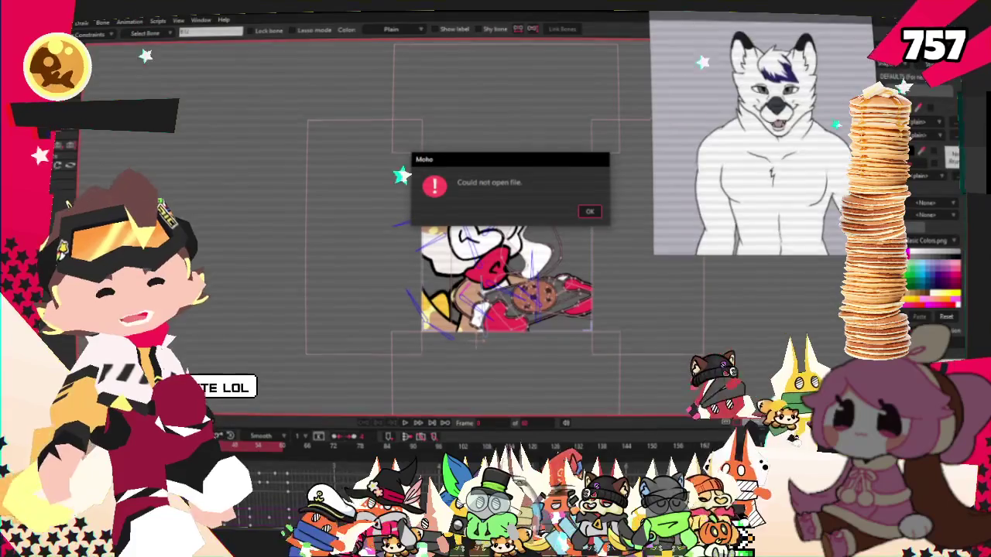
- Dismiss the file error and reopen Deltadance.moho from the recent files list
click(588, 211)
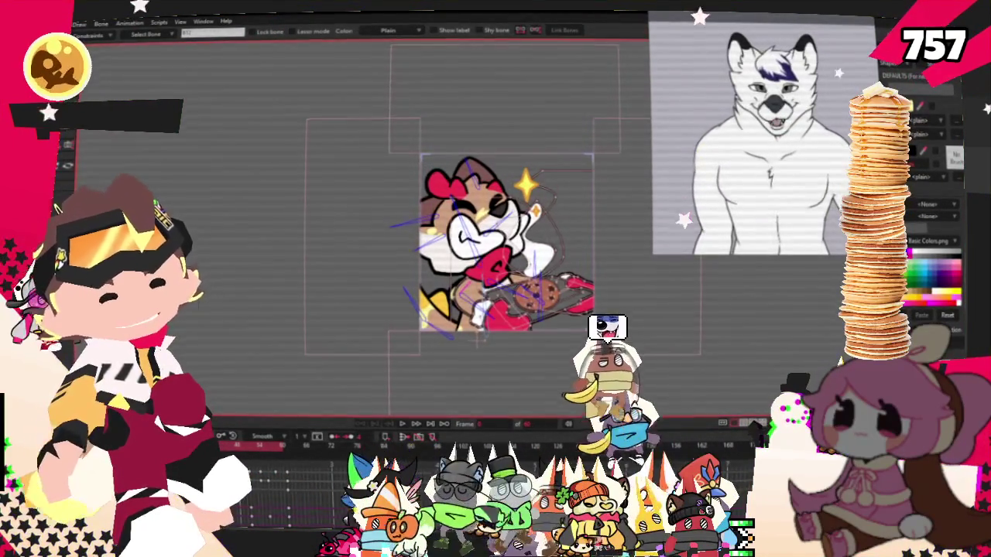
click(48, 23)
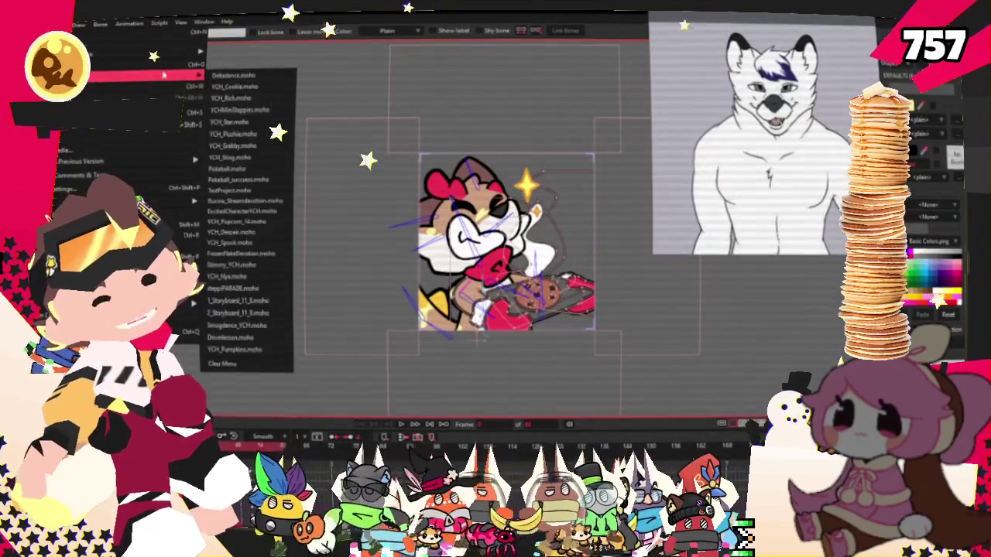
mouse_move(124, 75)
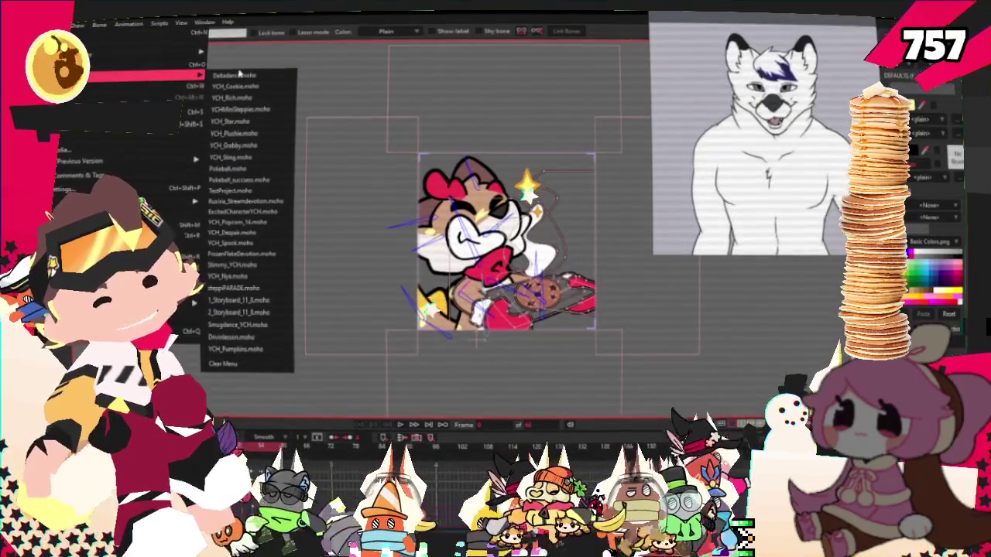
click(278, 75)
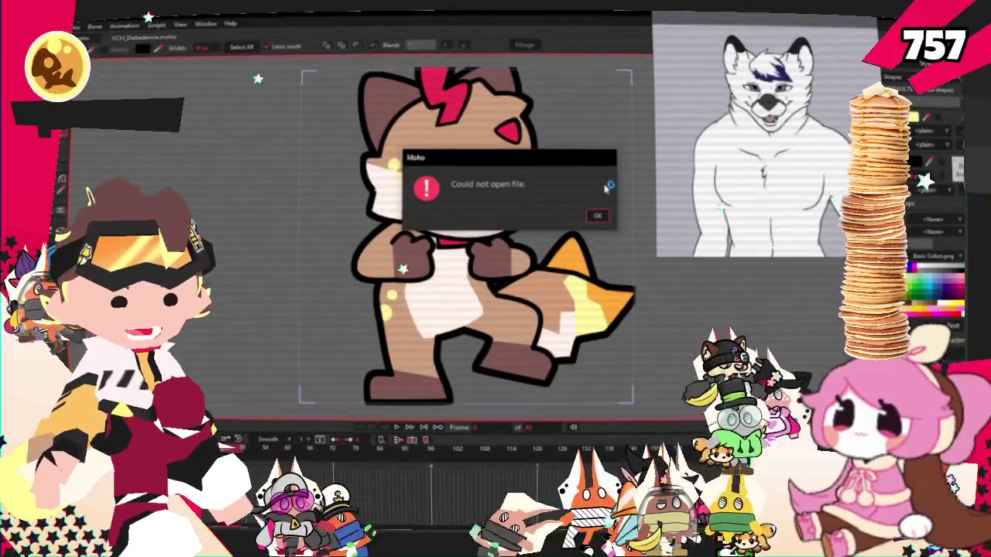
click(598, 219)
- Zoom the canvas on the fox, select the Transform Layer tool (0), and play the animation
scroll(529, 207, down, 3)
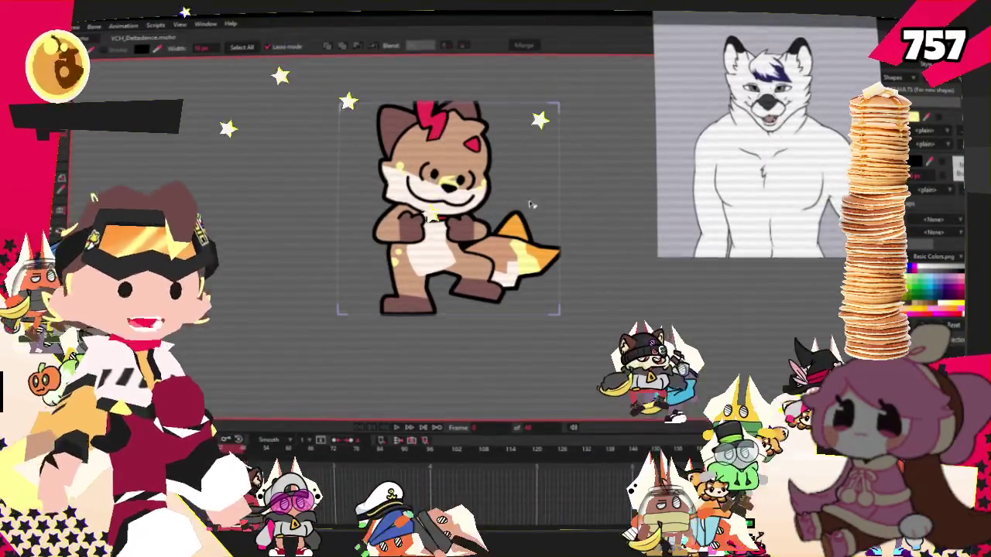
scroll(529, 206, up, 2)
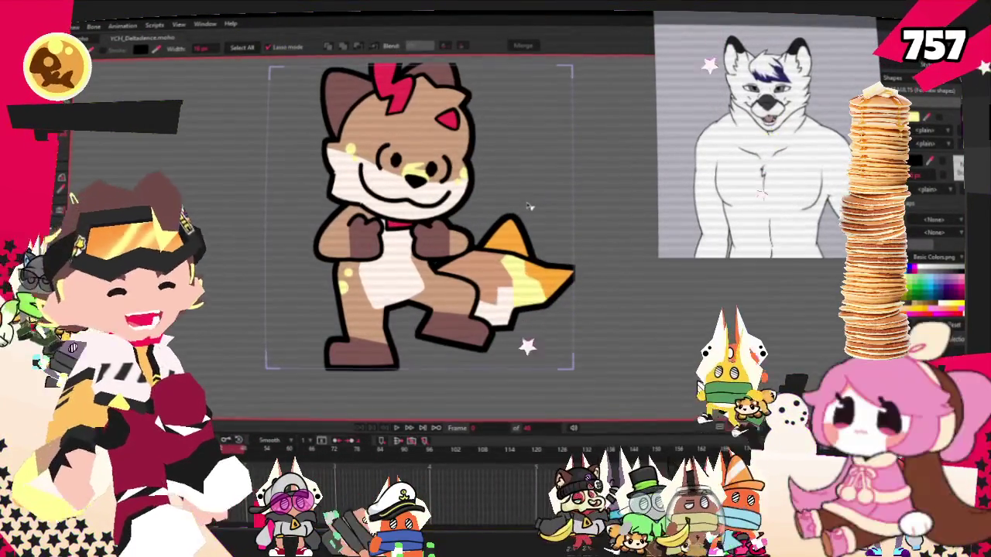
scroll(529, 203, up, 2)
scroll(528, 203, down, 1)
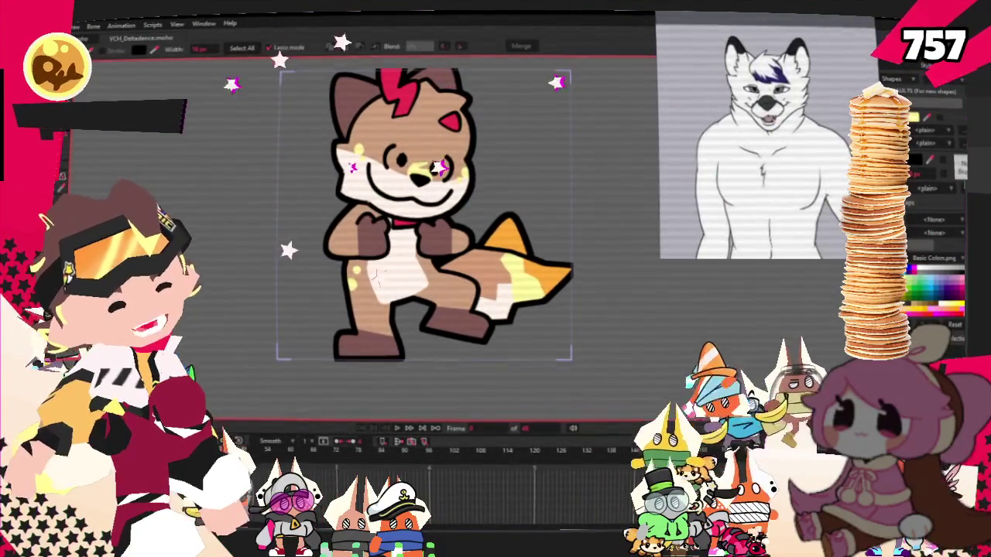
key(0)
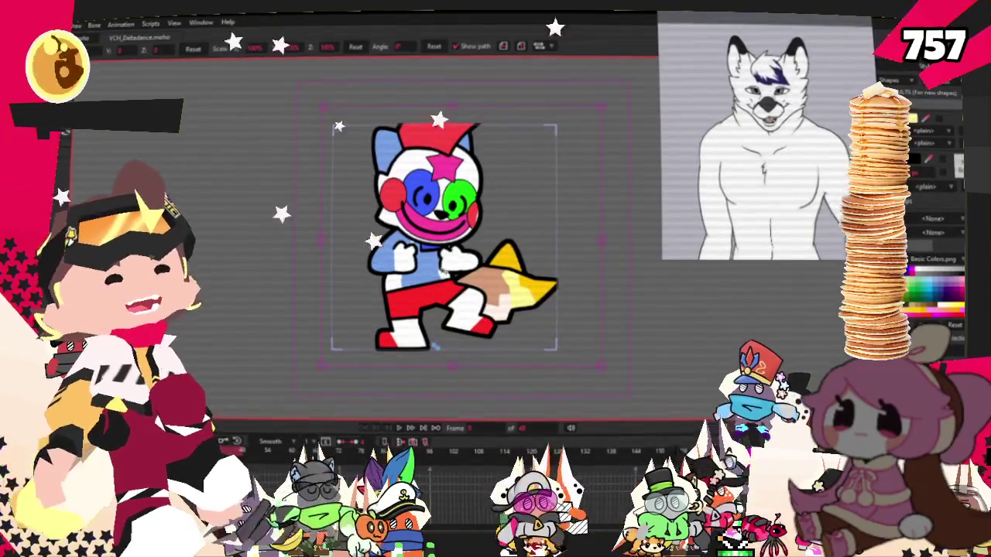
click(399, 429)
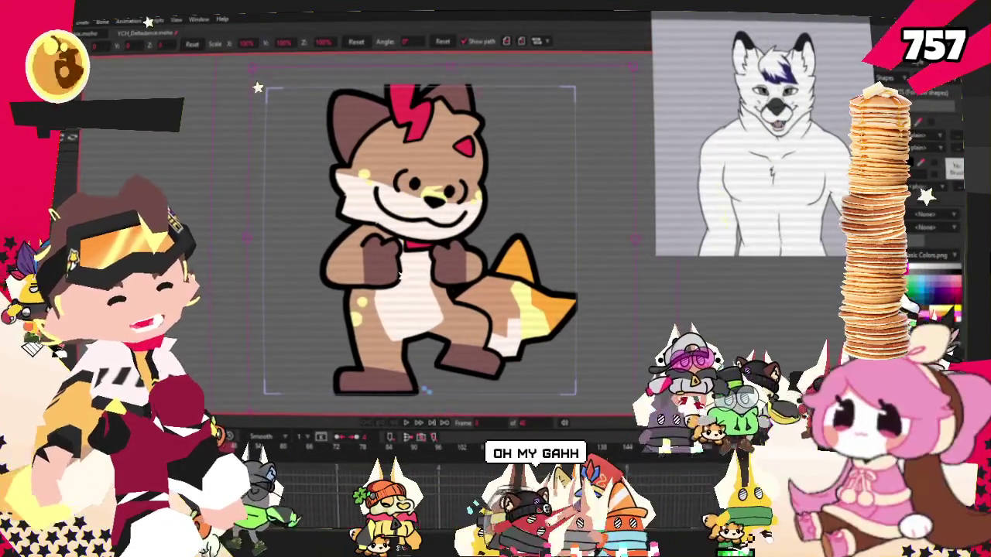
- Zoom the reference image panel onto the legs, tail and paw-print marking
scroll(782, 179, up, 5)
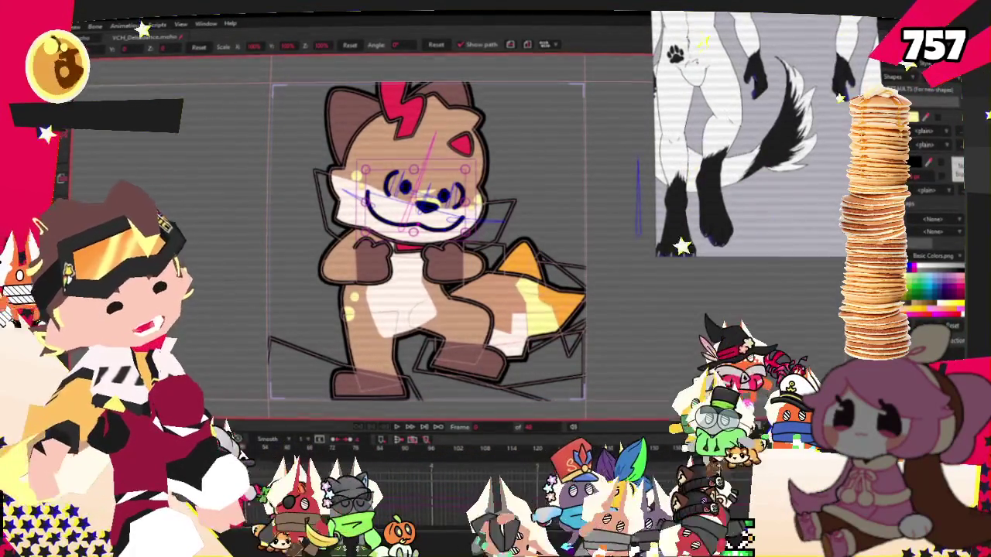
- Select the tail on the arm-and-body layer and pick the points along its lower edge
click(364, 263)
click(542, 294)
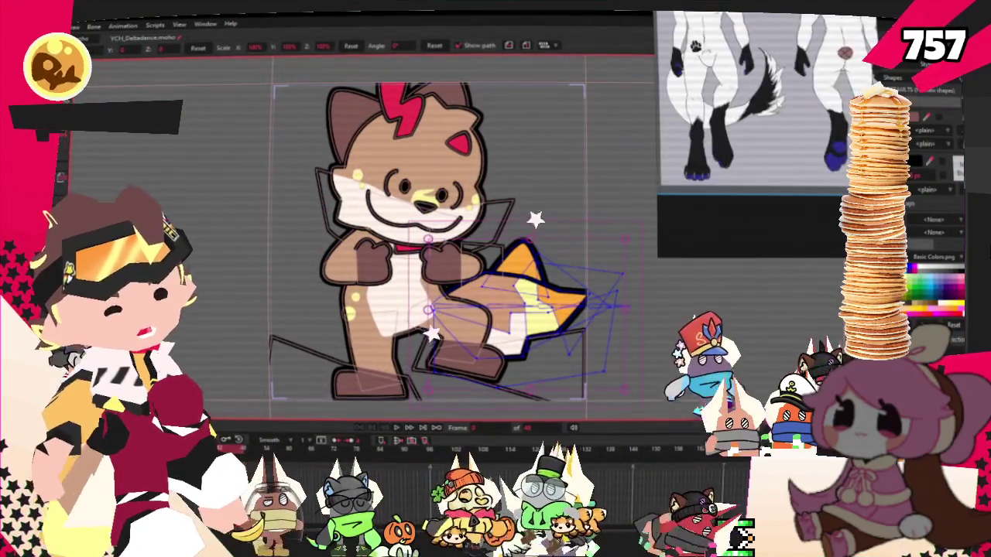
scroll(536, 267, up, 1)
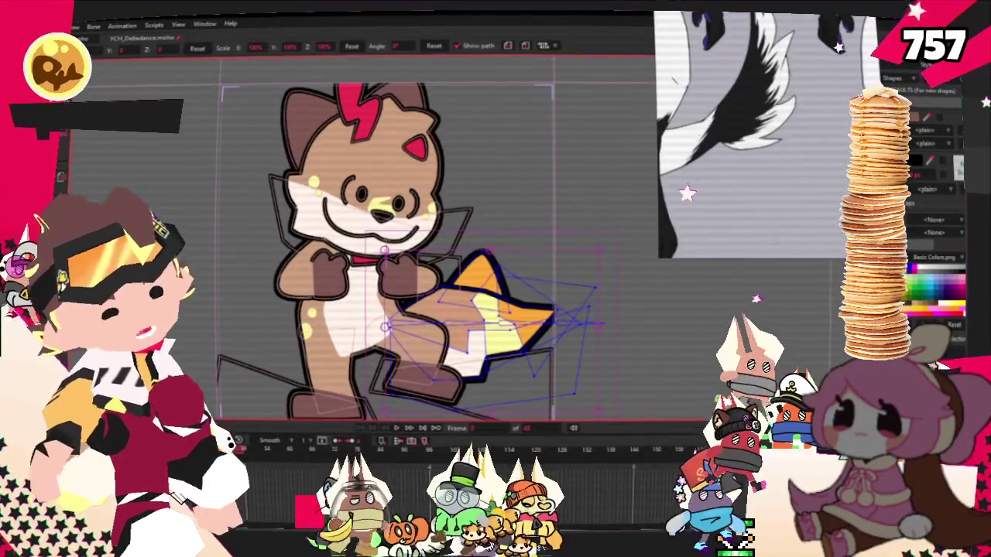
key(q)
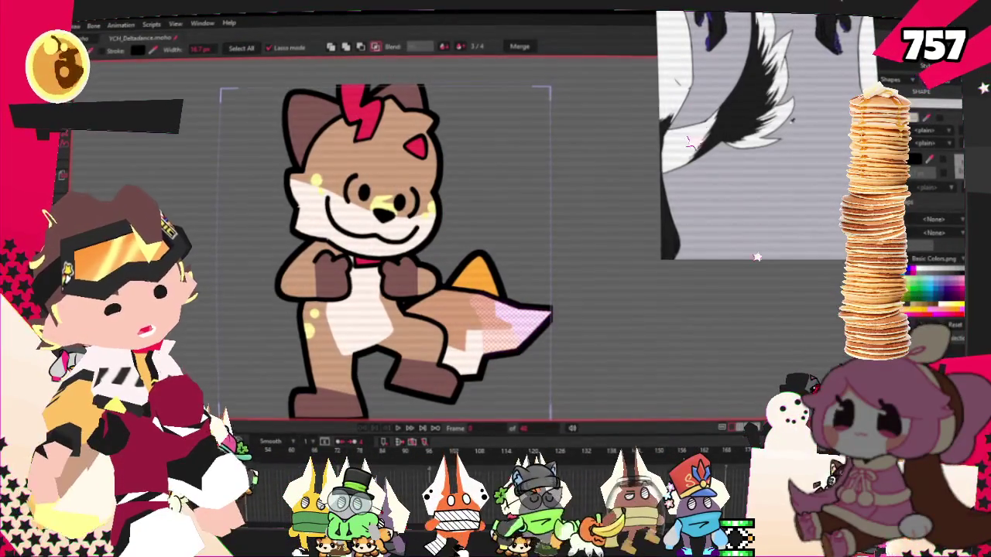
click(183, 208)
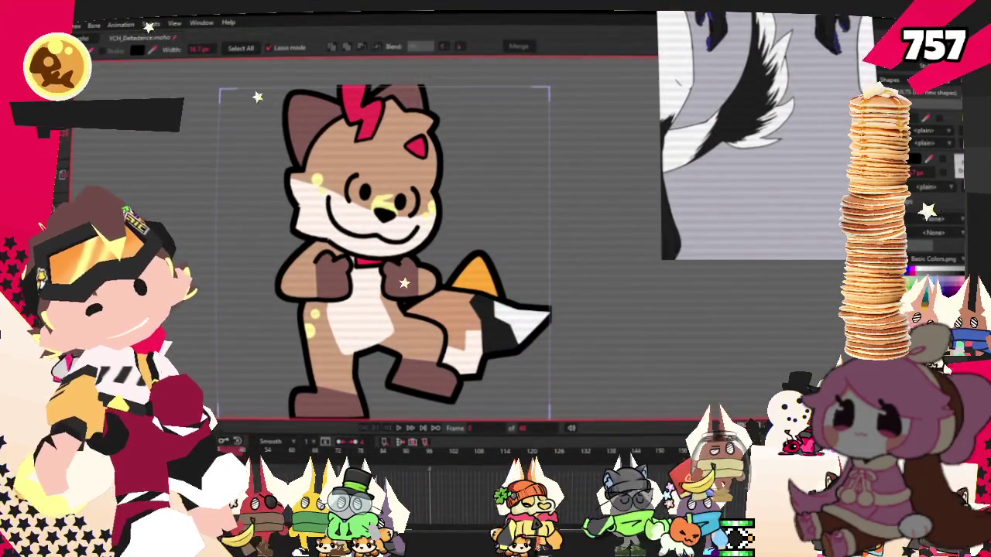
key(g)
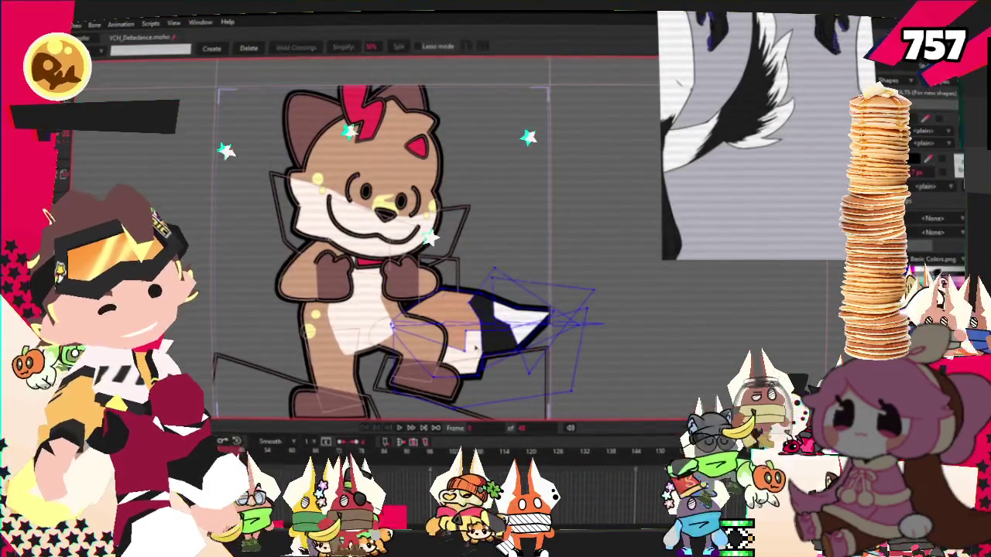
click(473, 348)
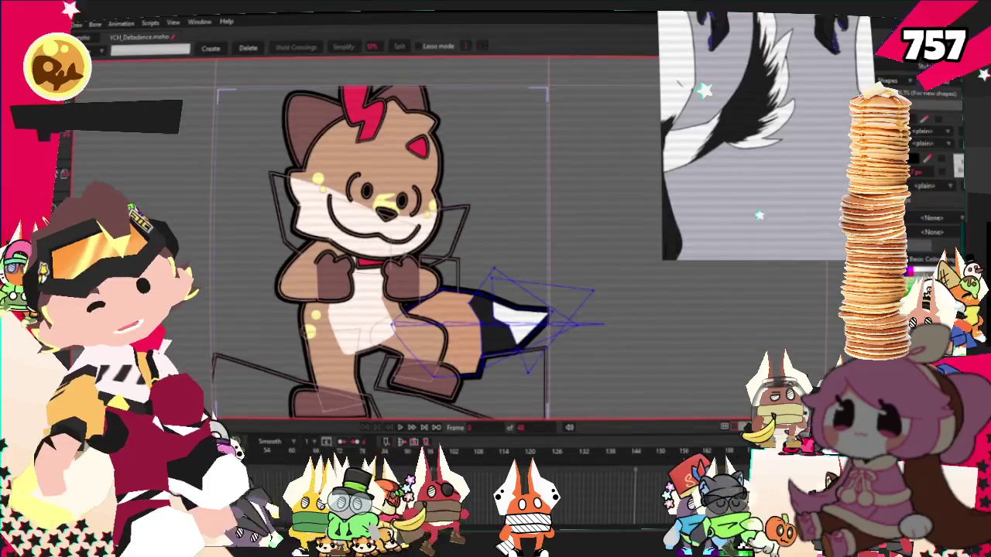
- Fill the tail white and its band black
key(q)
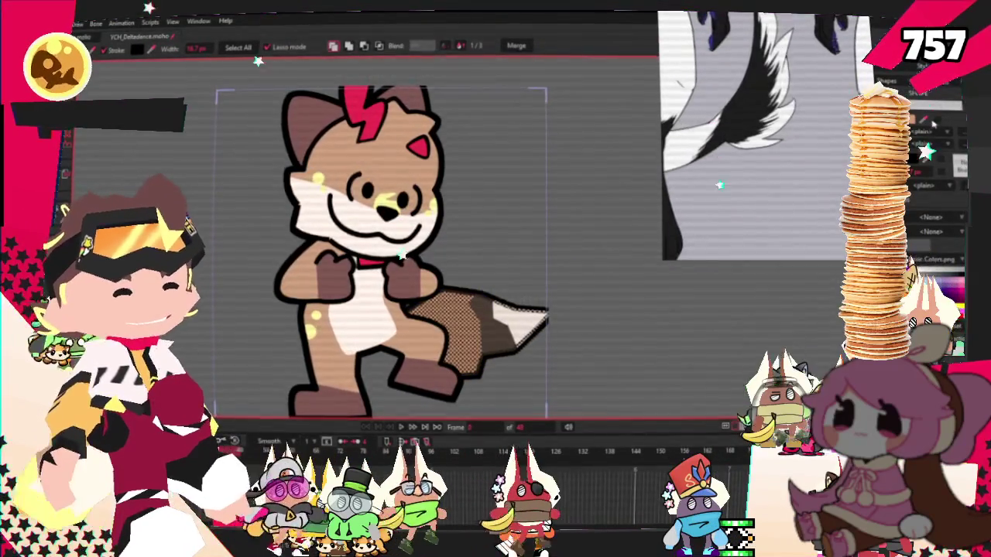
click(473, 333)
click(495, 325)
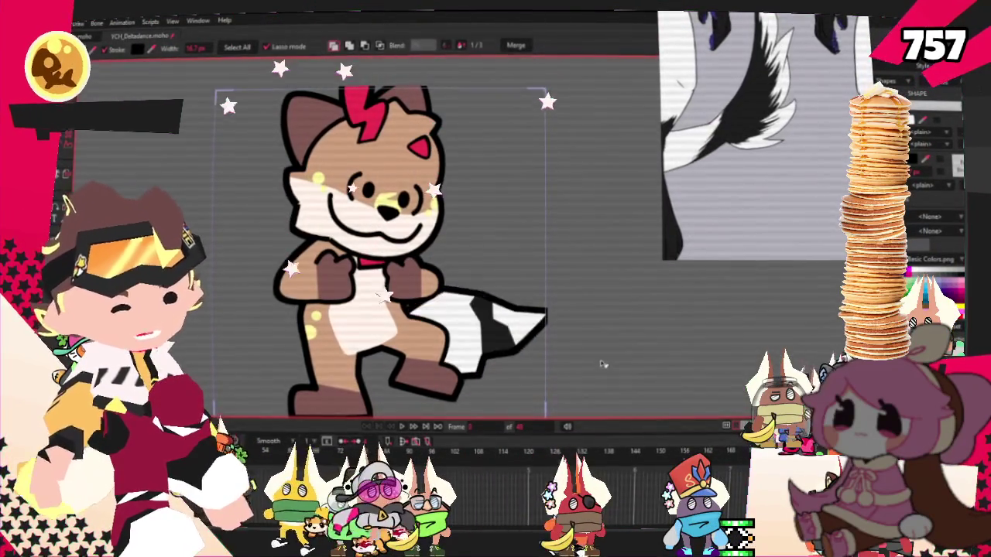
key(t)
scroll(304, 194, up, 3)
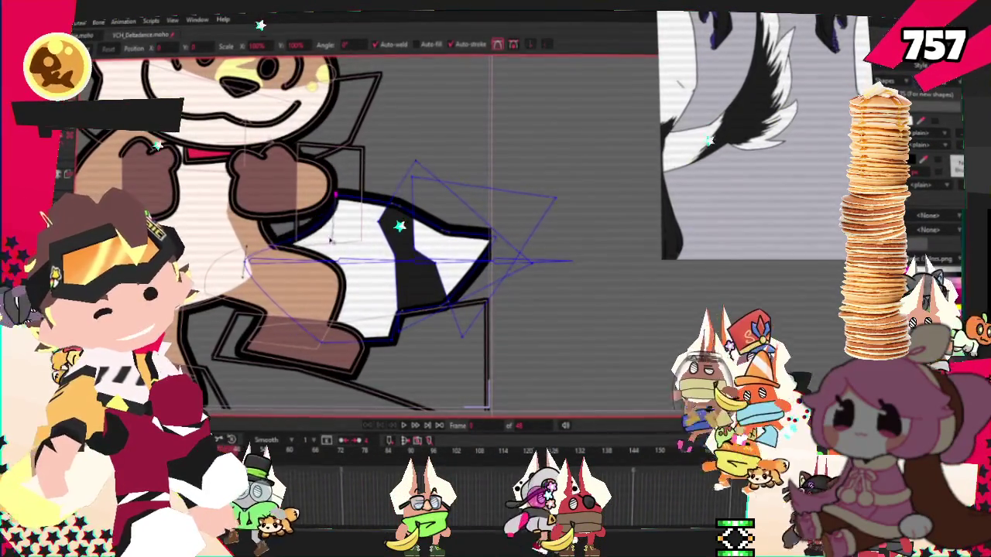
- Pull the tail's upper-left and upper points down to flatten its top edge
key(g)
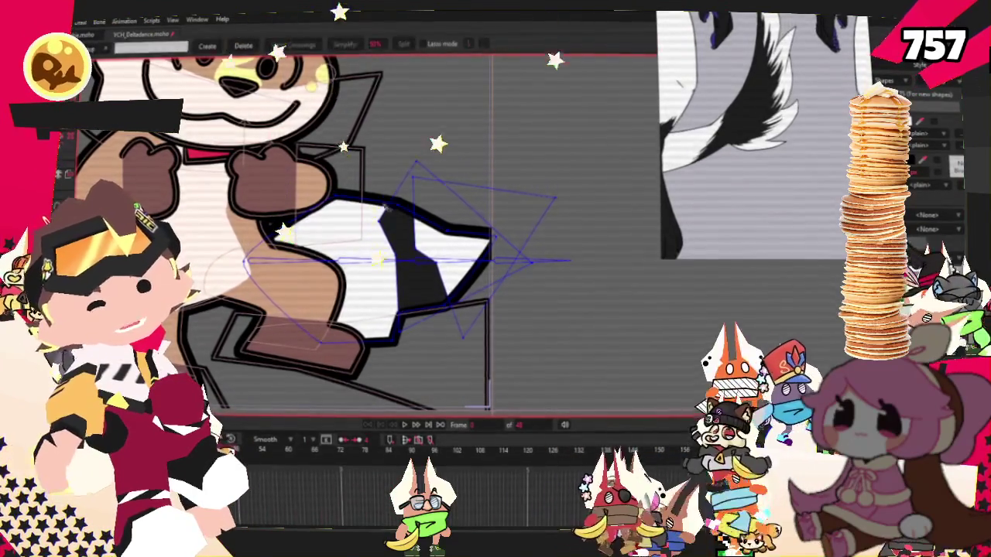
scroll(265, 167, up, 2)
key(c)
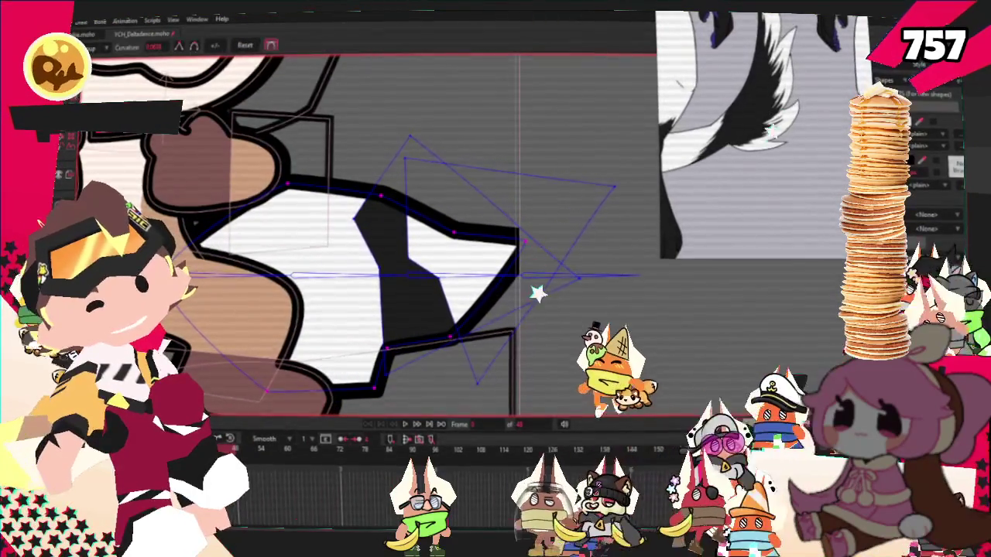
key(g)
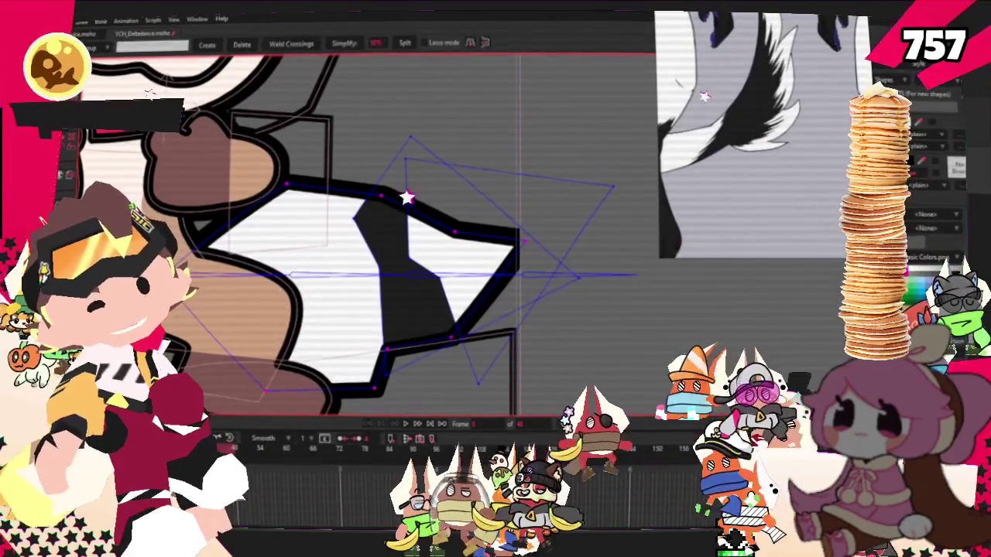
key(t)
drag(287, 184, 293, 227)
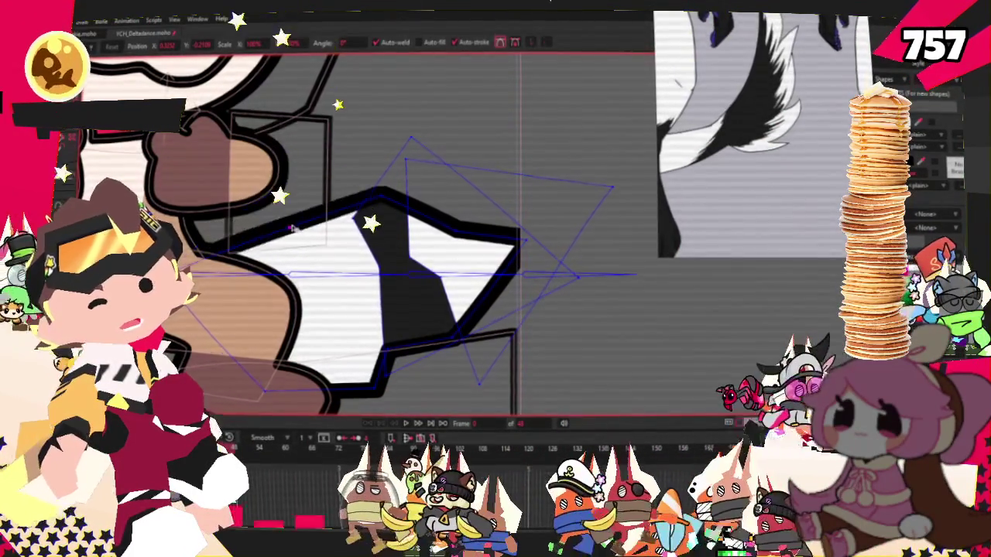
drag(384, 193, 380, 226)
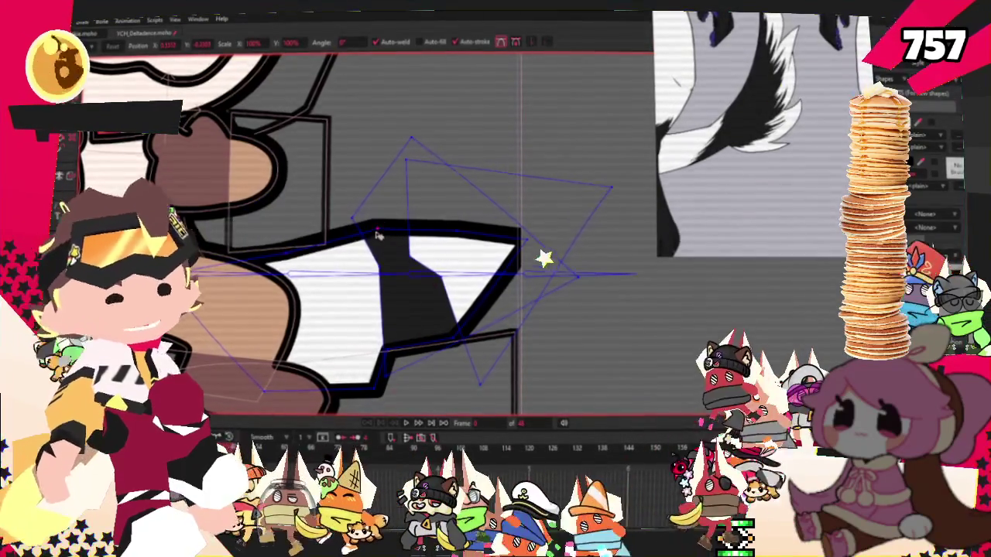
scroll(377, 228, down, 2)
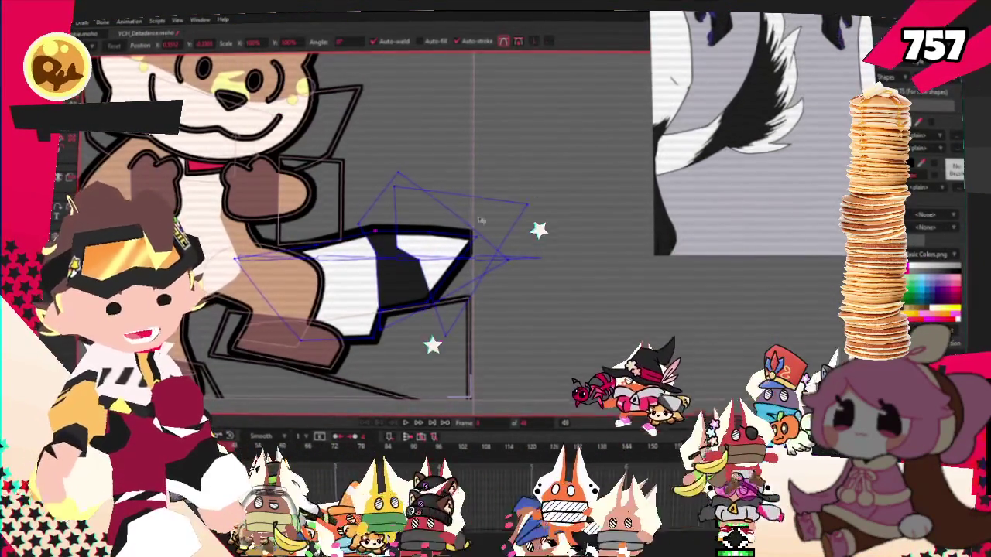
scroll(405, 228, up, 2)
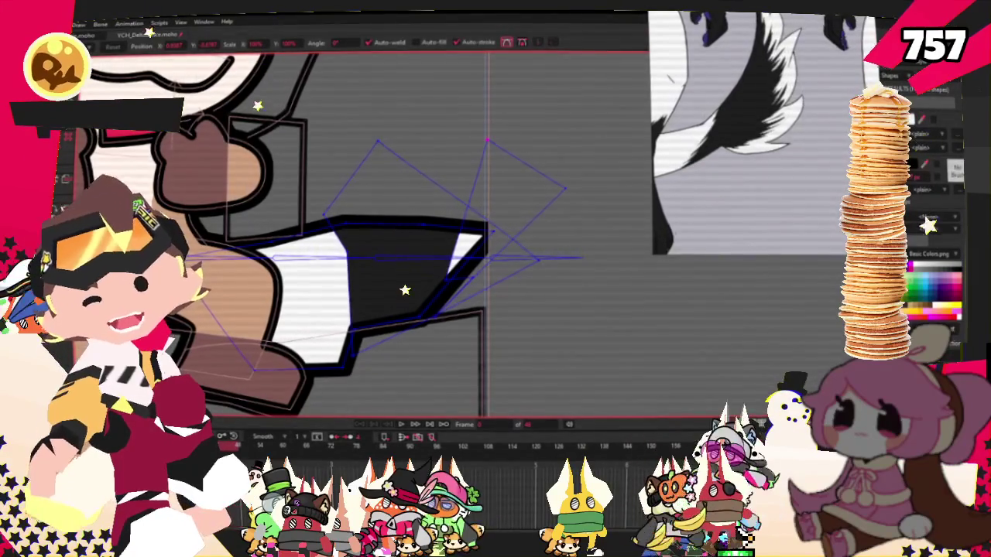
- Add a point extending the outline downward, raise the wedge taller, and shrink the white streak
key(a)
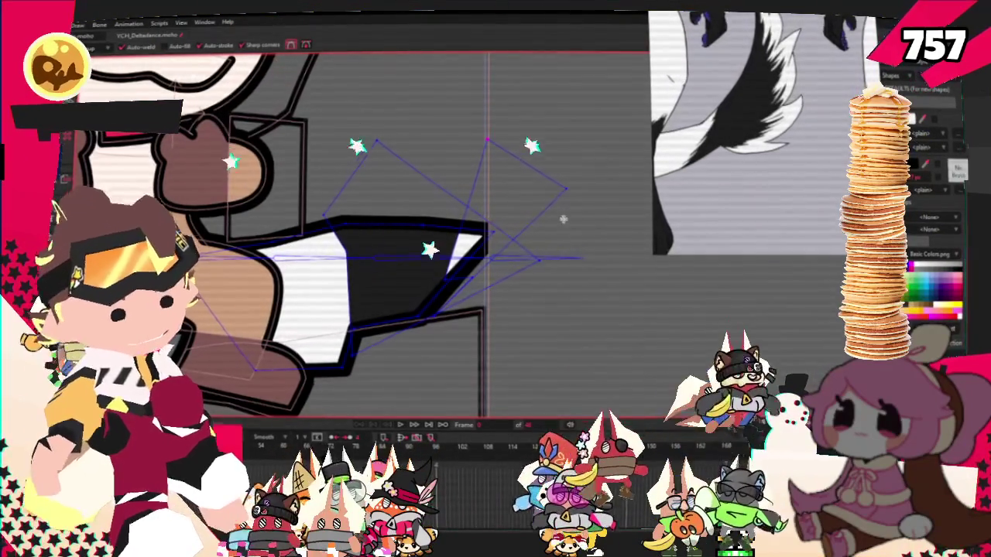
drag(544, 210, 548, 344)
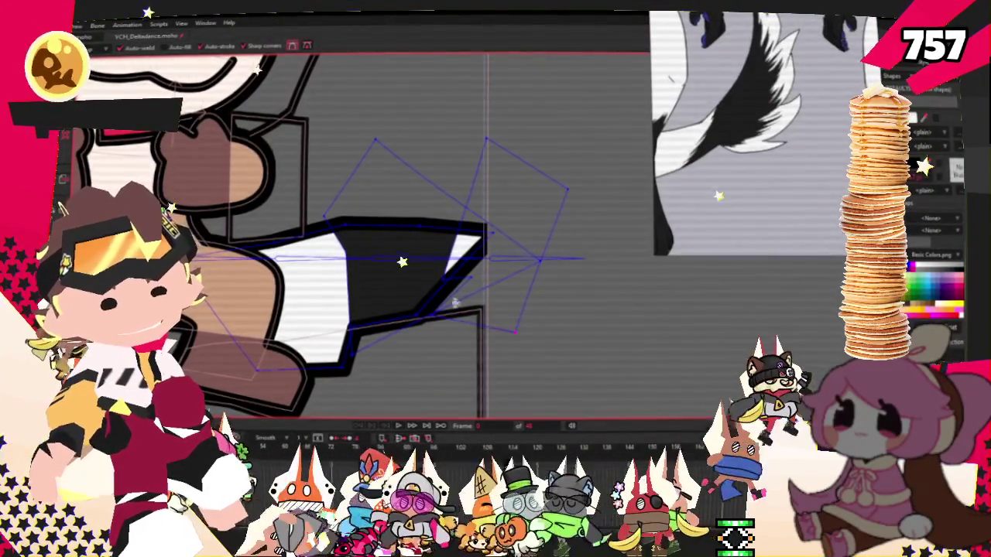
scroll(456, 233, down, 2)
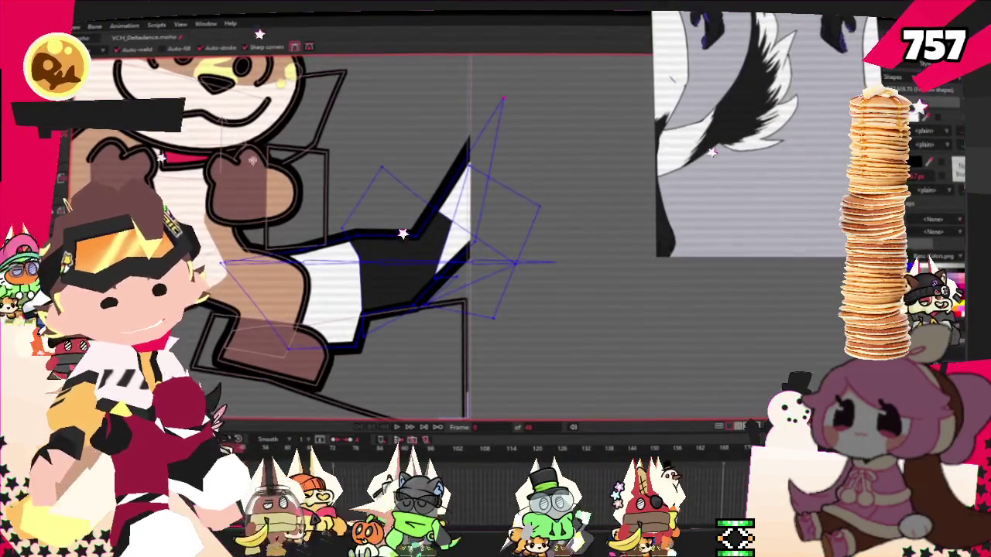
key(t)
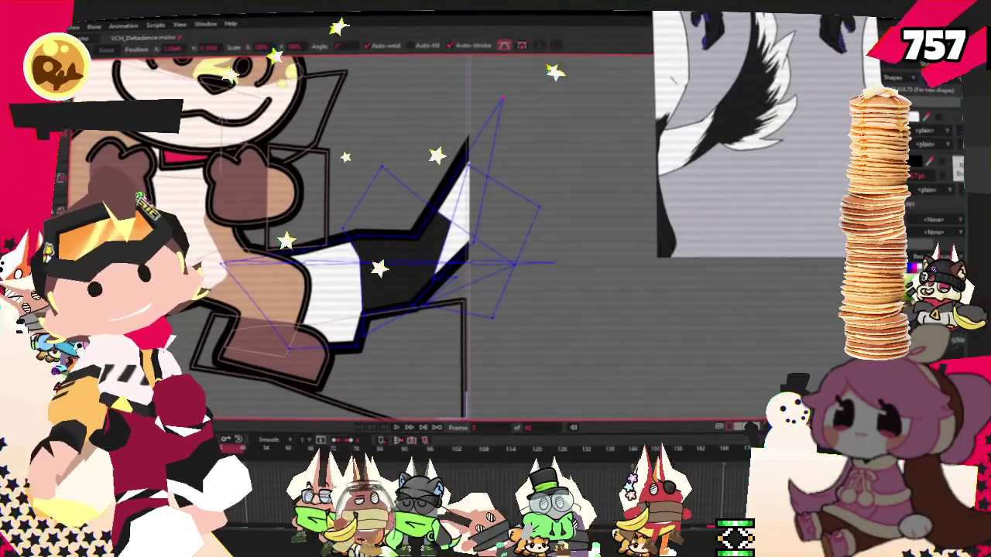
drag(421, 246, 429, 190)
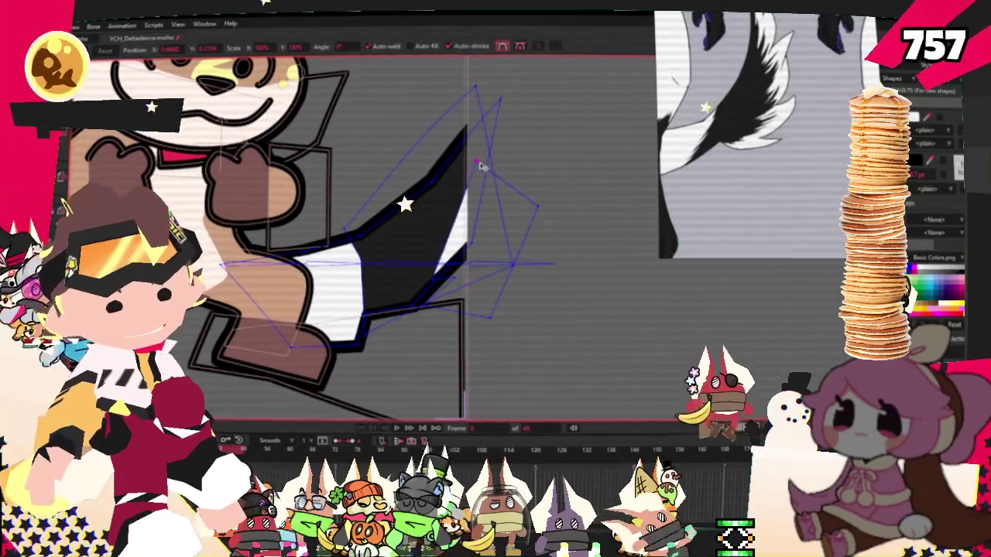
scroll(480, 165, down, 3)
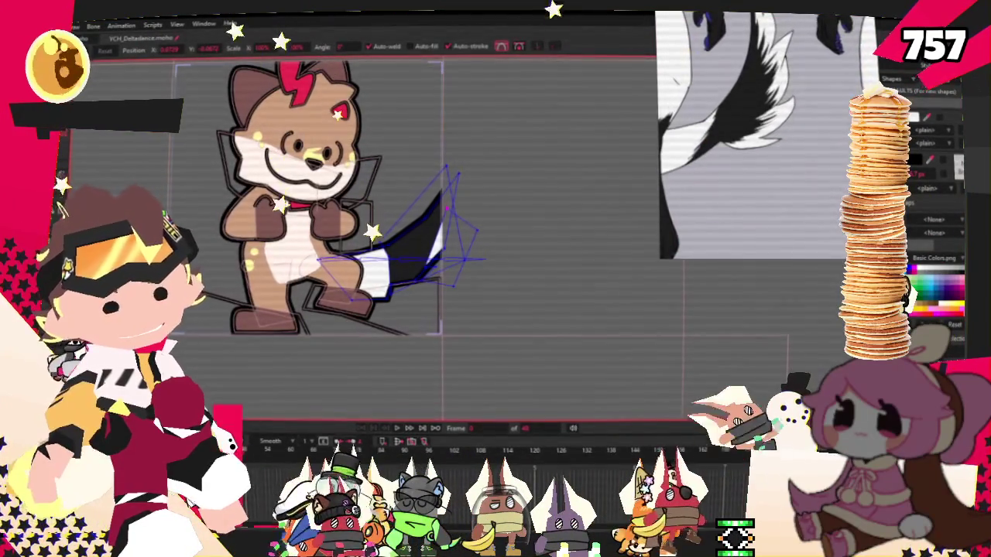
scroll(524, 299, up, 3)
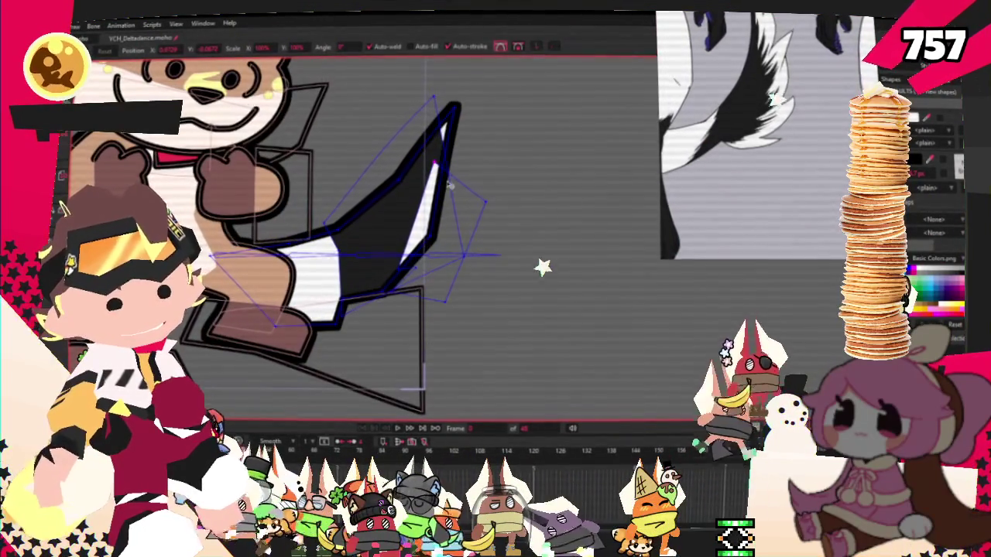
drag(432, 164, 435, 253)
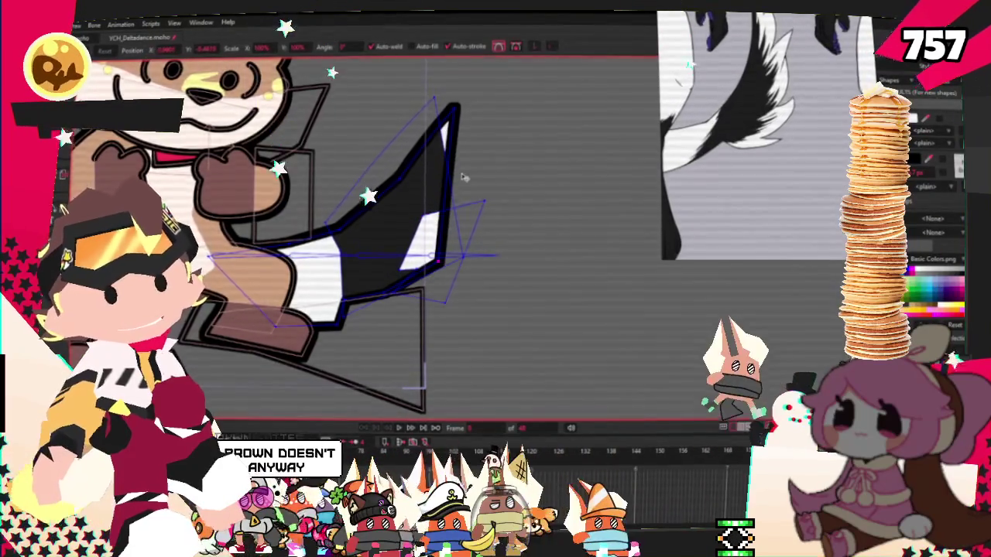
scroll(475, 163, up, 2)
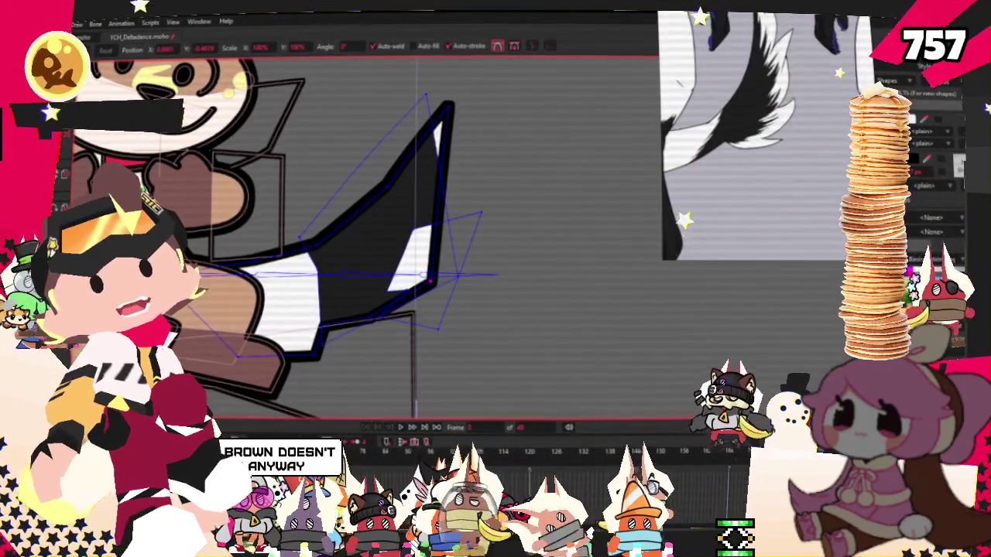
- Stretch the white streak up-left and reshape it near the tail tip
key(a)
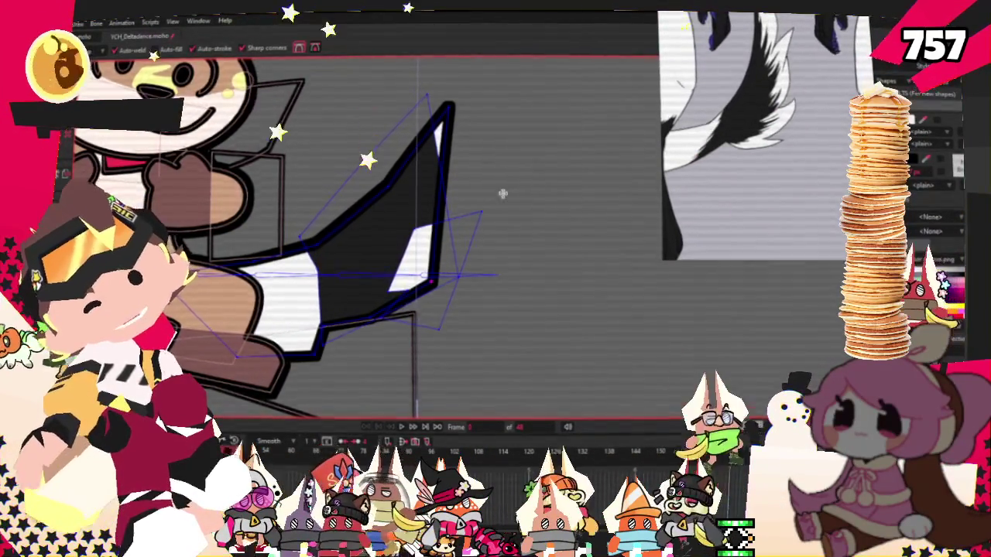
scroll(410, 182, up, 2)
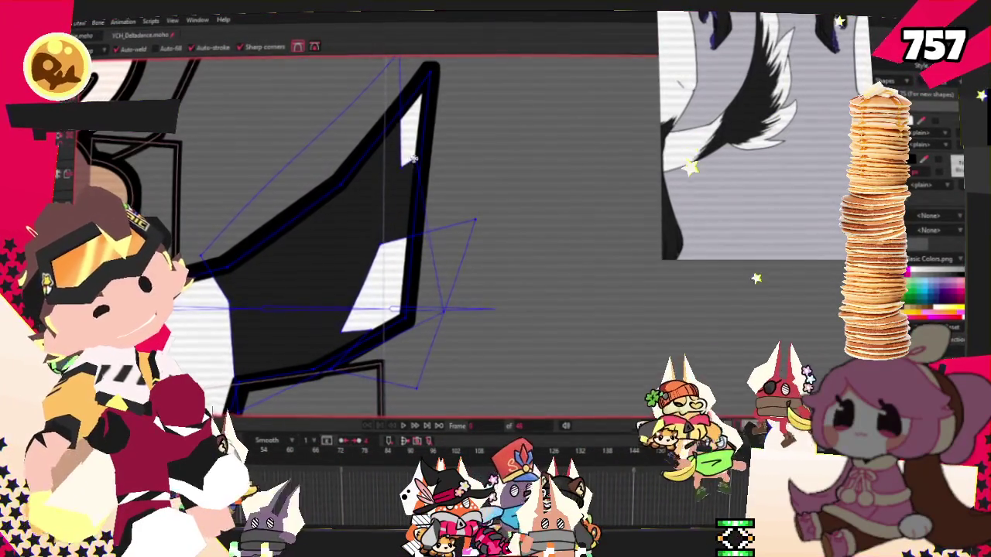
key(g)
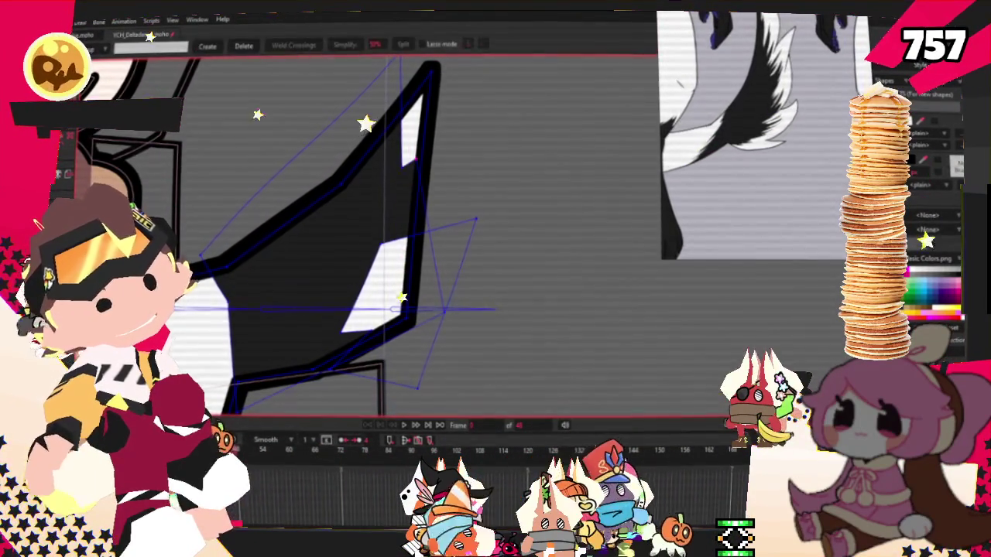
key(t)
drag(418, 287, 390, 250)
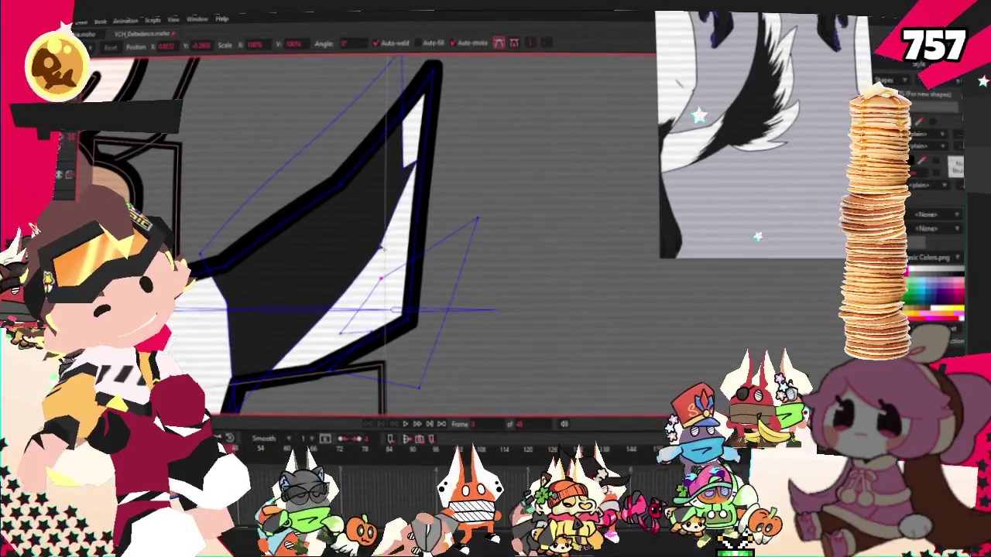
drag(404, 172, 422, 177)
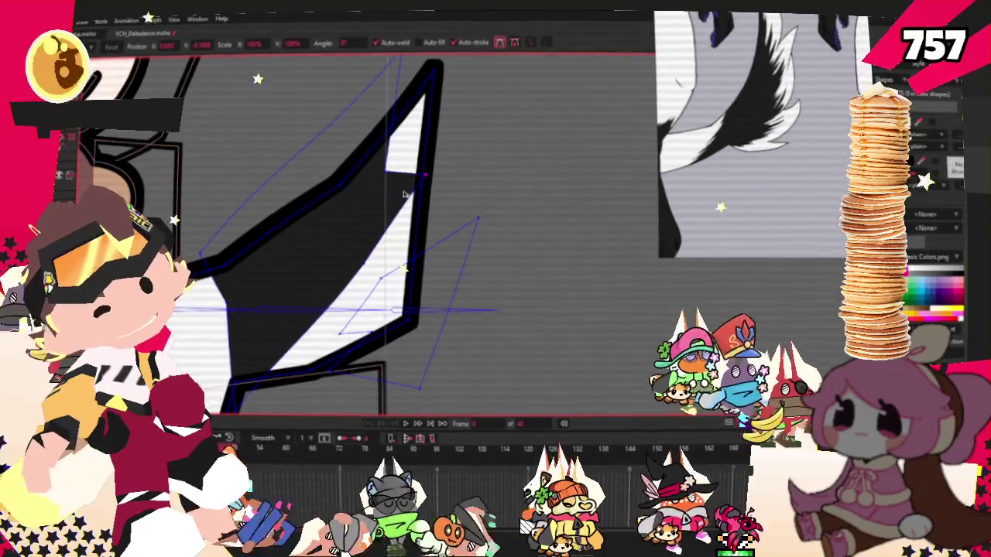
key(a)
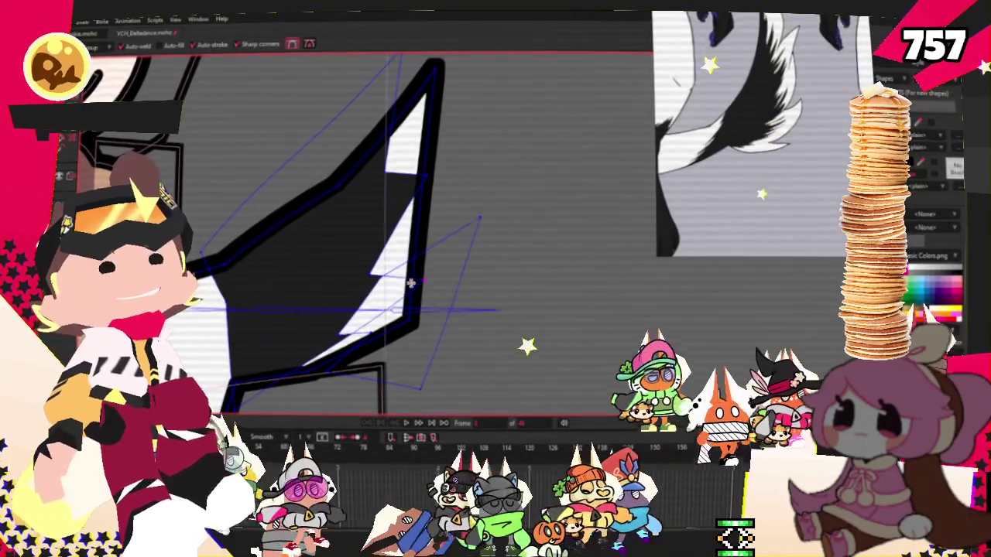
scroll(426, 277, down, 3)
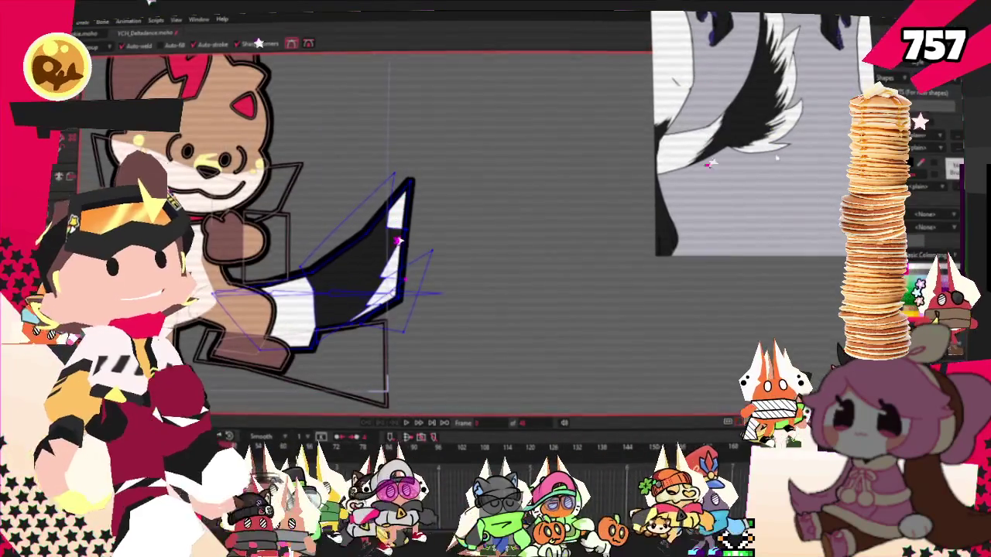
- Pull the tail's upper edge down-left and round off the points at its tip
scroll(261, 263, down, 1)
scroll(261, 260, up, 1)
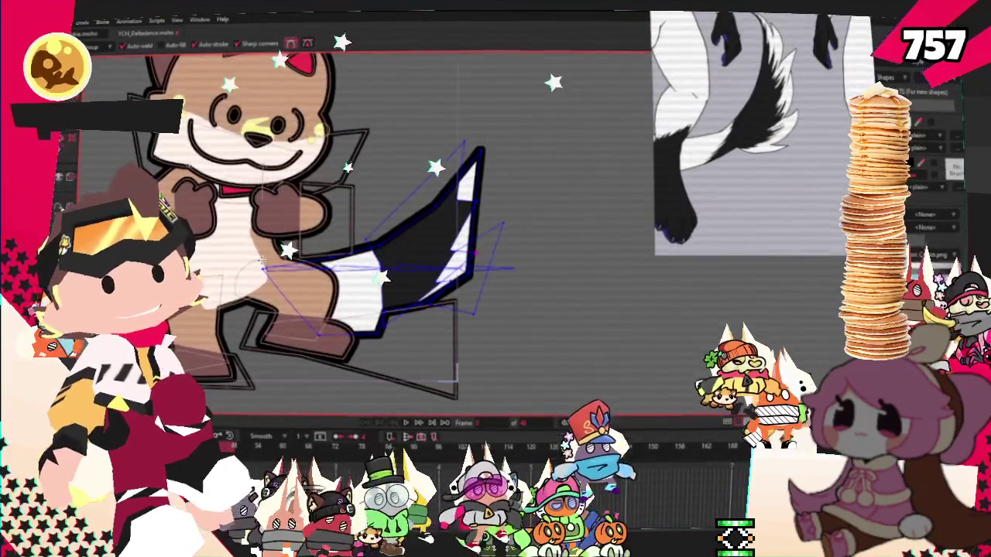
scroll(256, 264, up, 1)
key(t)
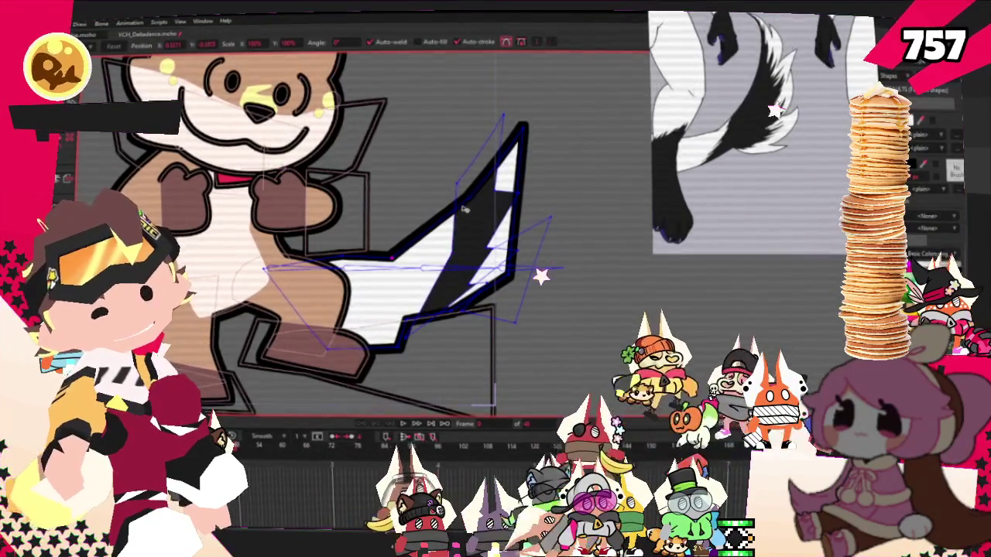
drag(462, 210, 446, 246)
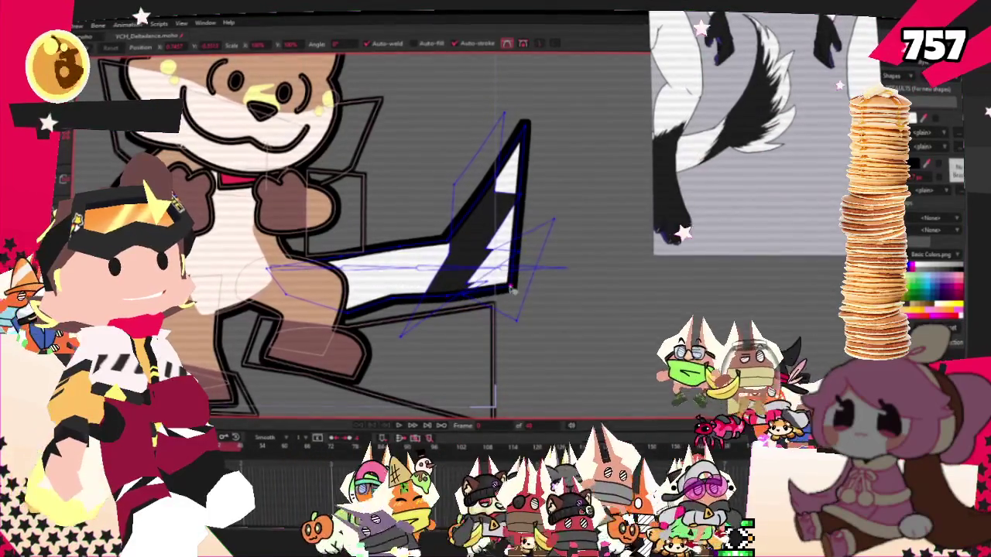
key(c)
key(ctrl+m)
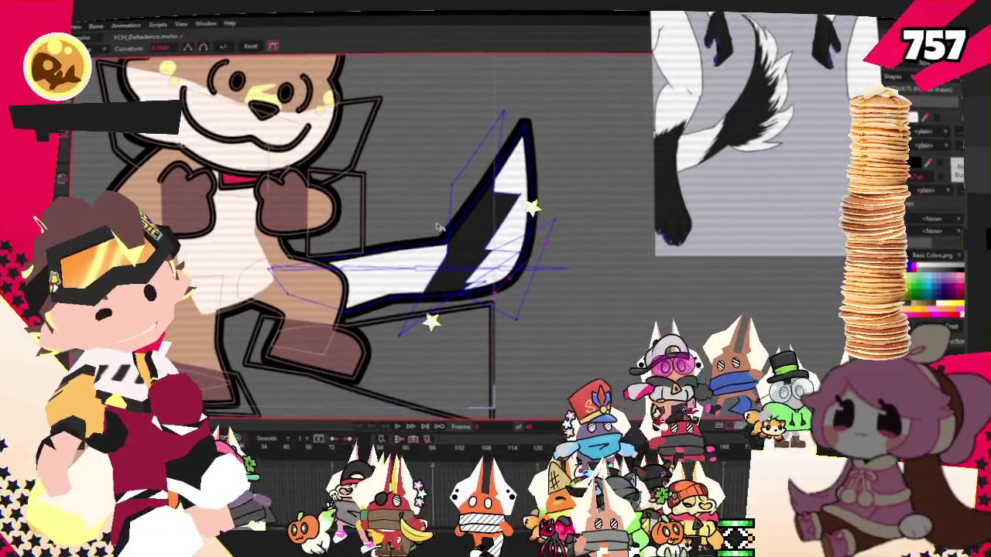
click(499, 236)
click(498, 228)
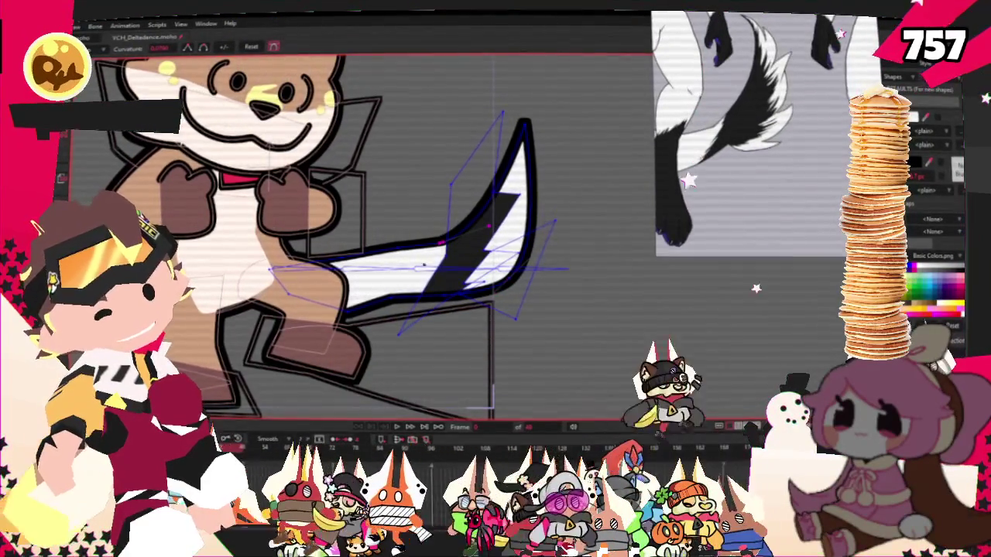
key(t)
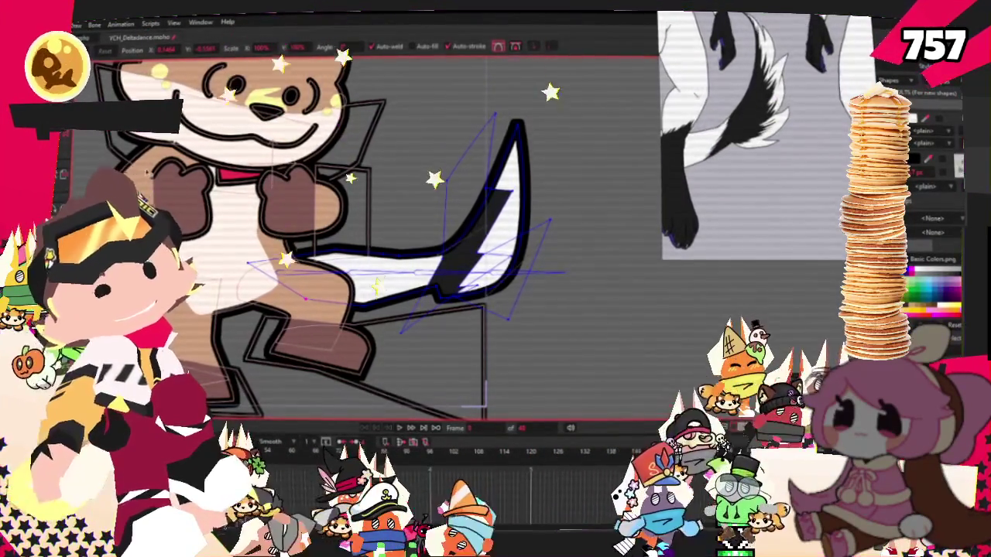
- Select points on the tail's lower and upper curves, then jump to the animation's last frame
key(c)
scroll(375, 309, up, 1)
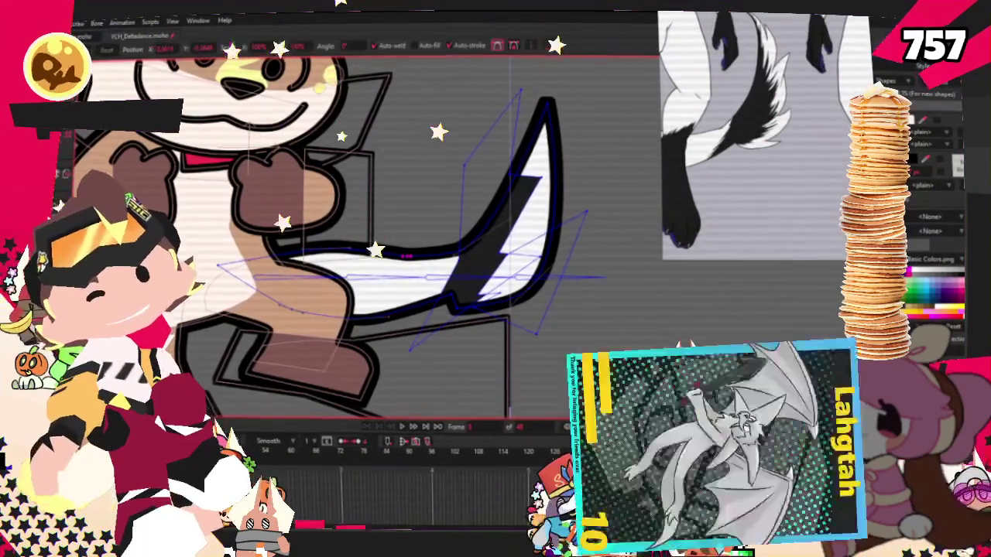
key(t)
scroll(327, 243, up, 1)
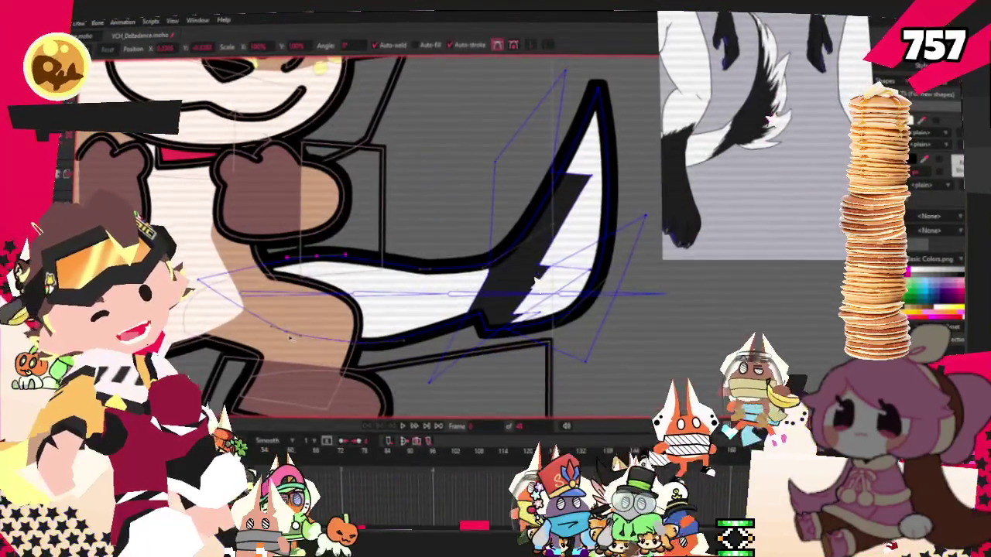
click(286, 339)
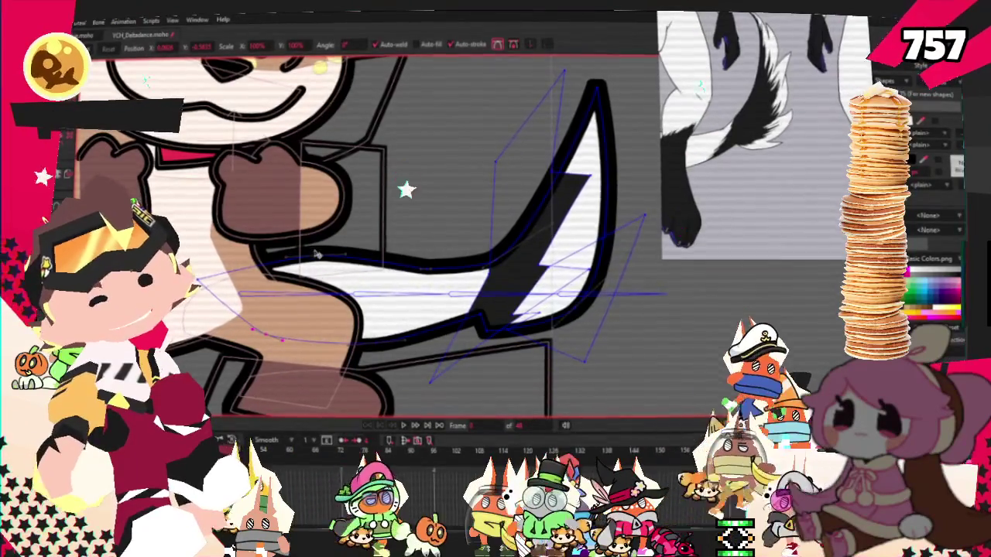
drag(267, 246, 364, 271)
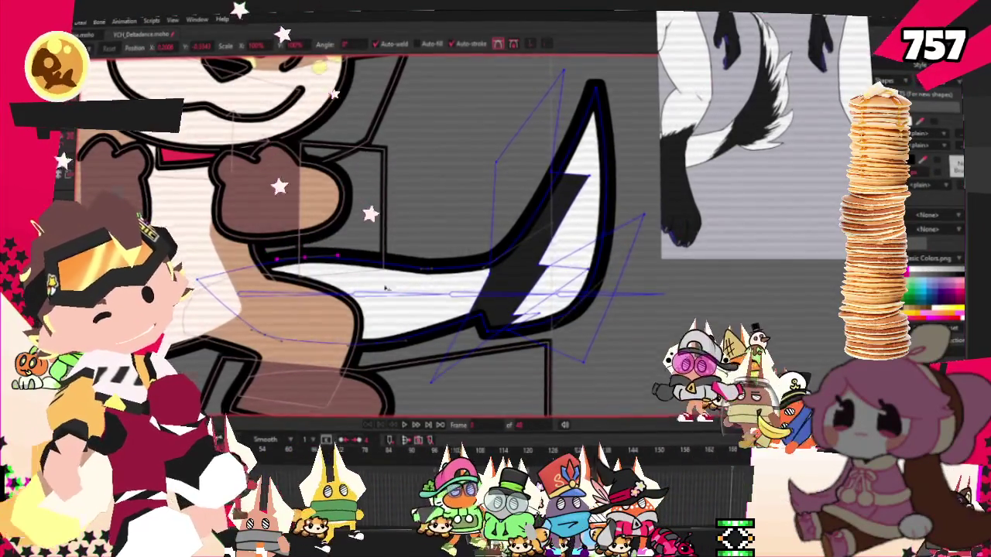
scroll(386, 287, down, 5)
scroll(387, 286, up, 2)
click(406, 425)
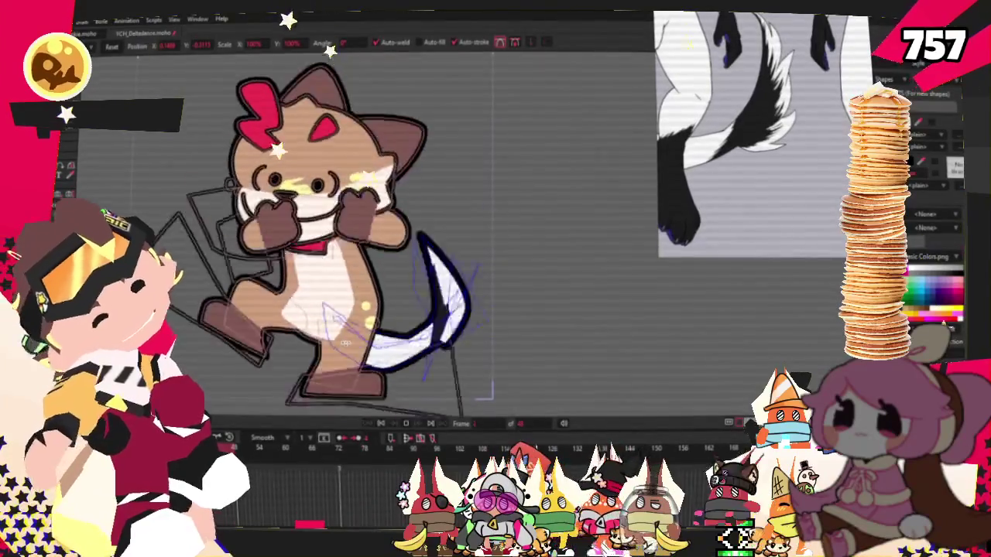
- Rewind to frame 0 of 48 and inspect the tail sweeping right with its tip up
click(380, 424)
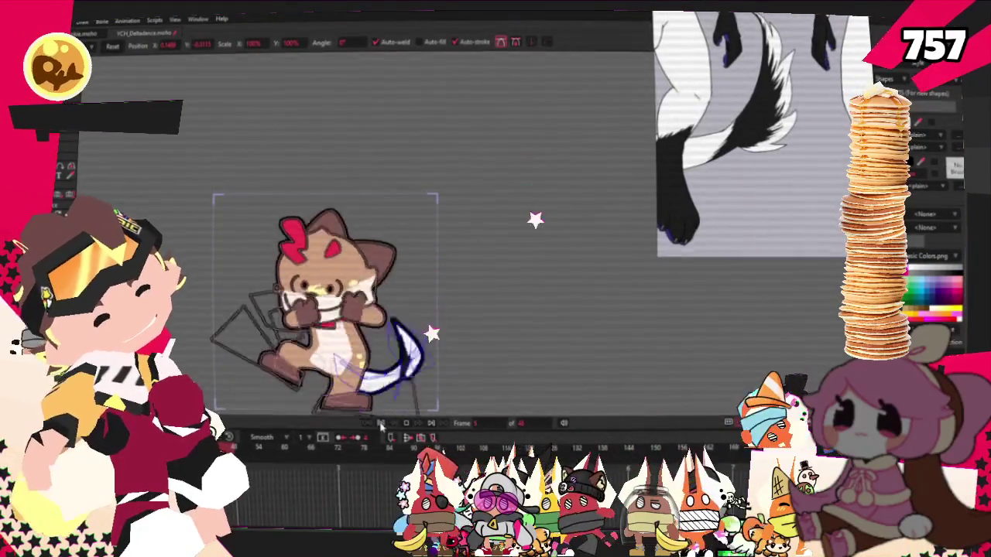
scroll(404, 387, up, 5)
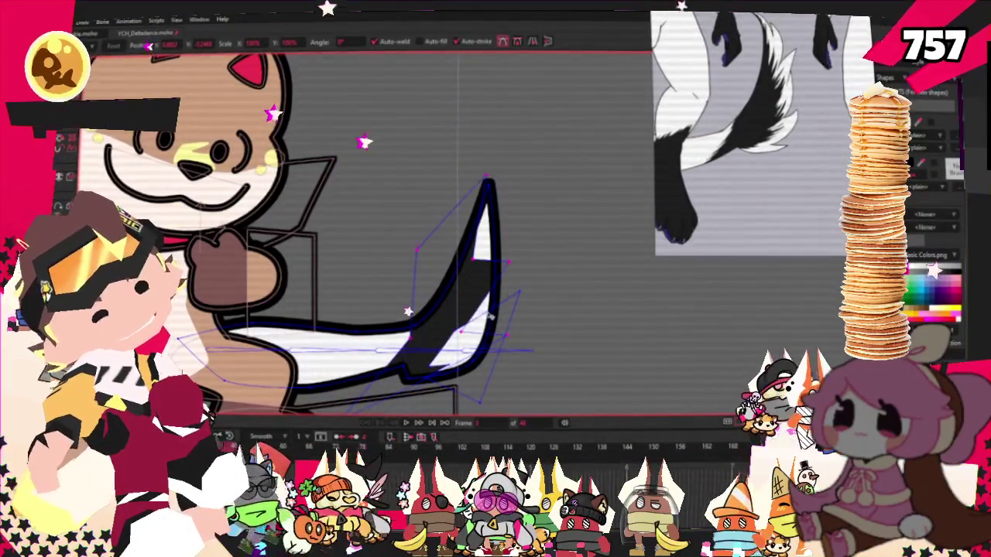
scroll(407, 387, down, 5)
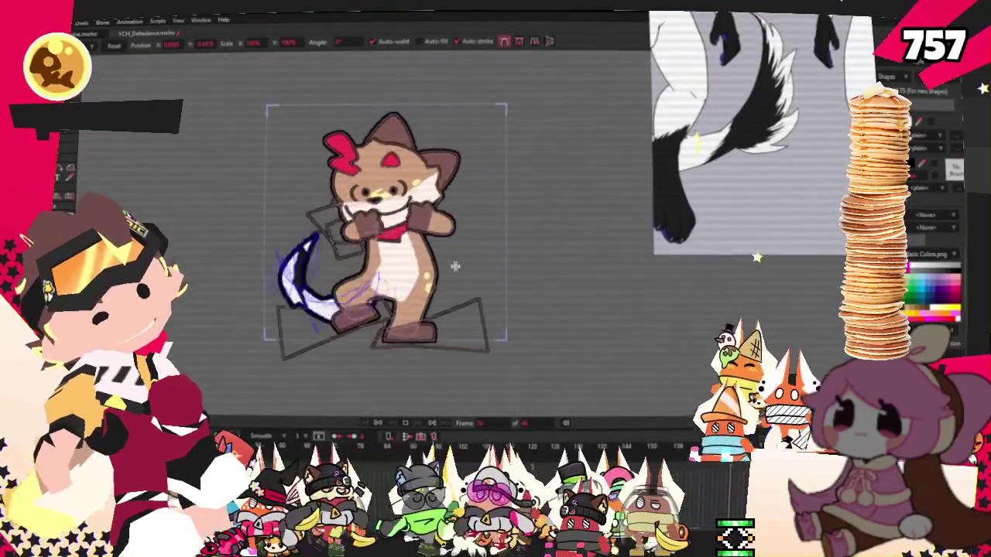
scroll(443, 267, up, 2)
scroll(442, 267, down, 1)
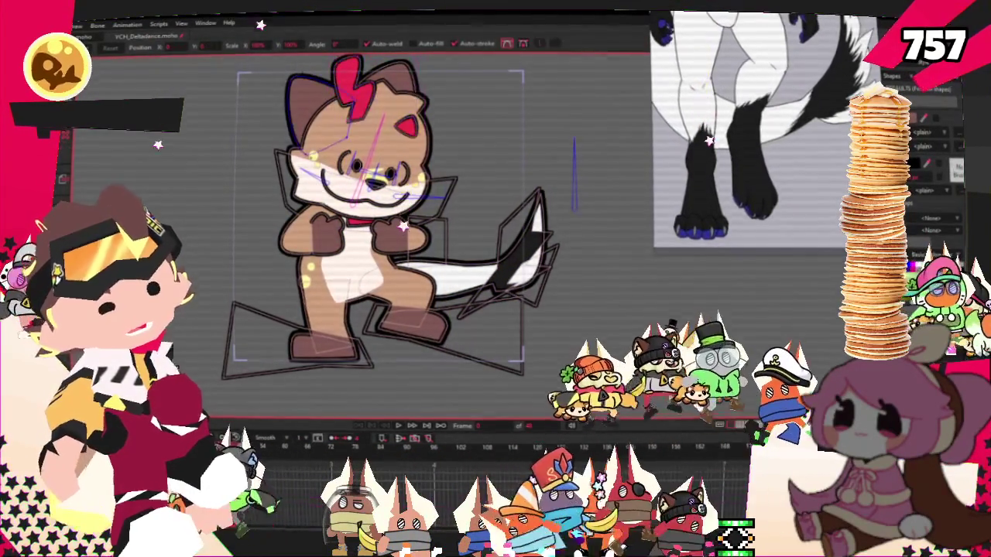
- Select both feet on the body-and-legs layer and fill them black
click(370, 362)
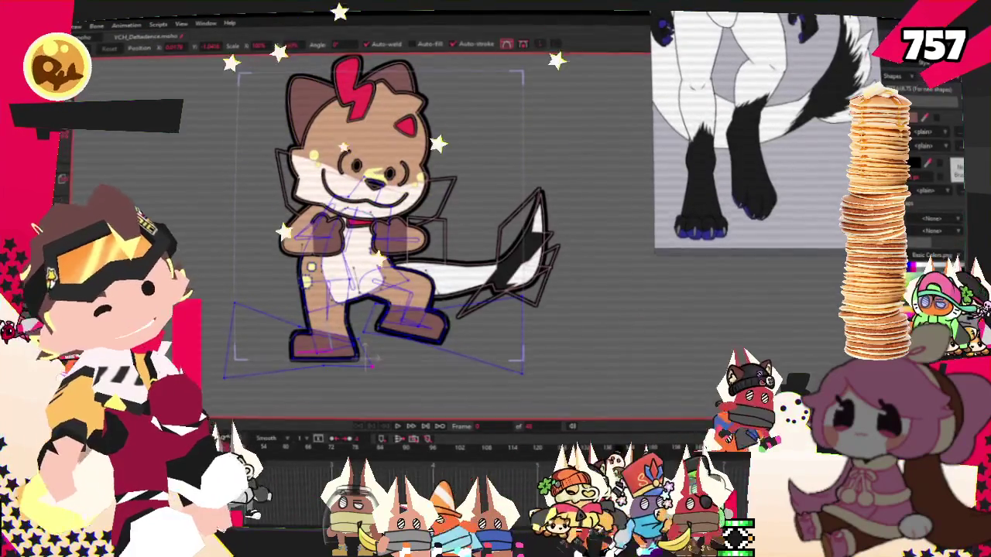
key(g)
scroll(341, 348, up, 2)
click(462, 334)
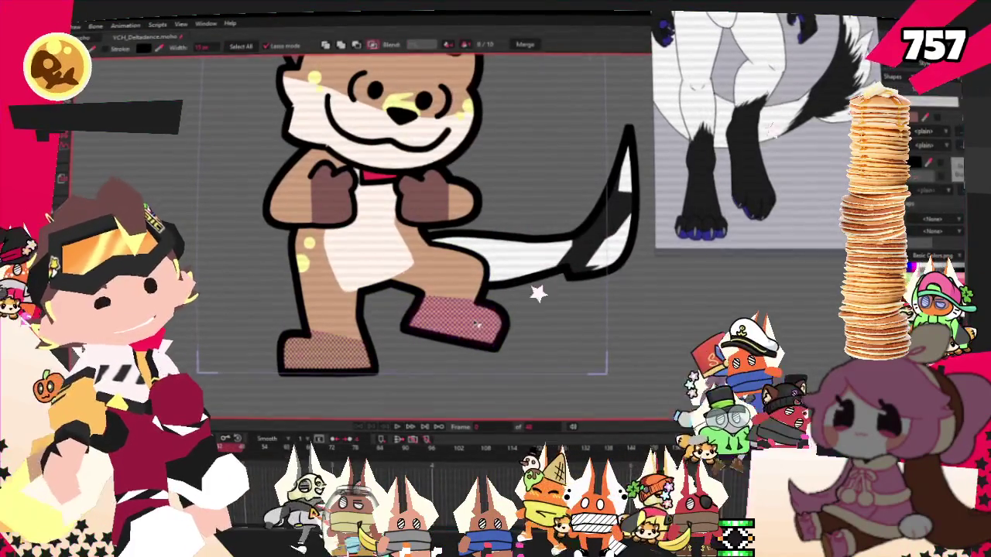
click(462, 334)
shift+click(329, 355)
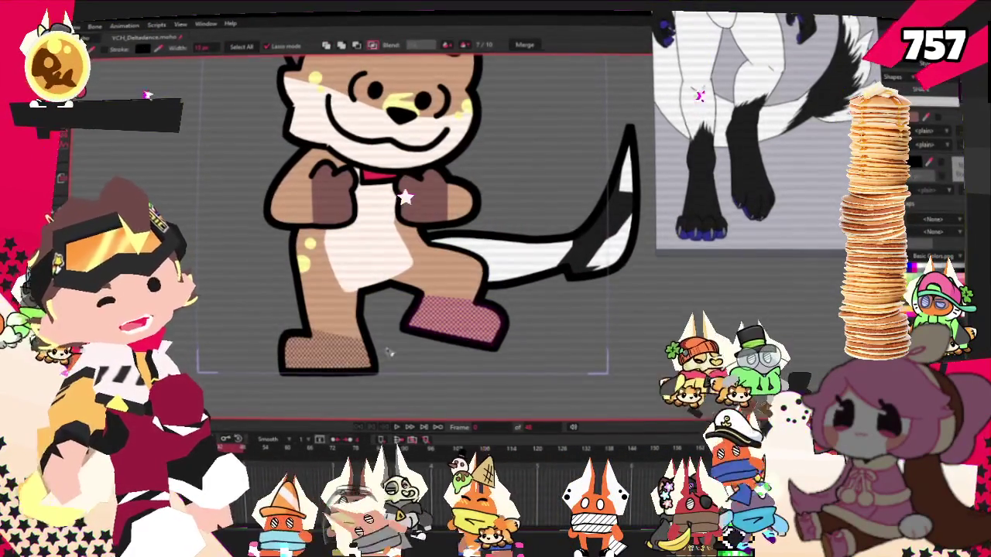
click(749, 180)
- Select the belly, leg and lower body shapes and recolour them white
click(359, 265)
click(334, 294)
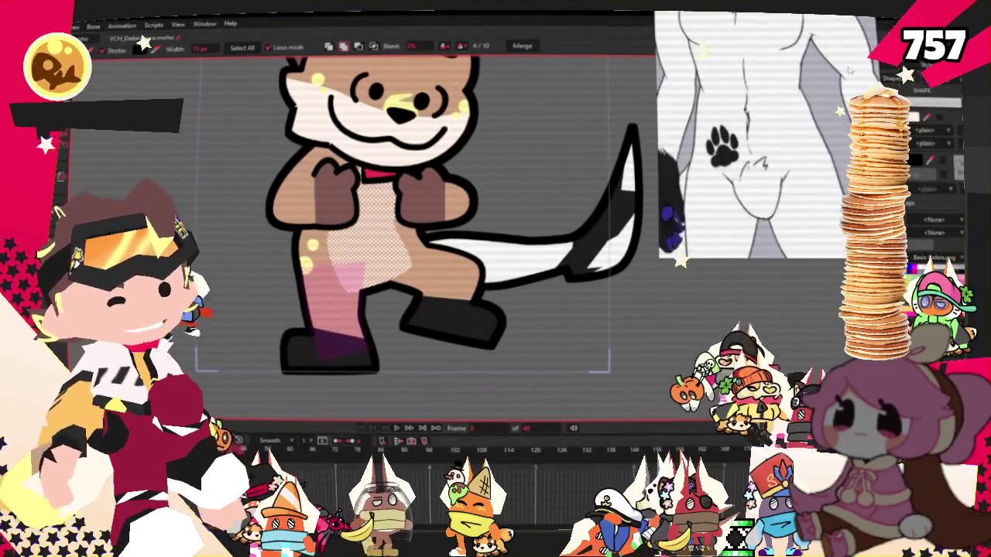
click(335, 259)
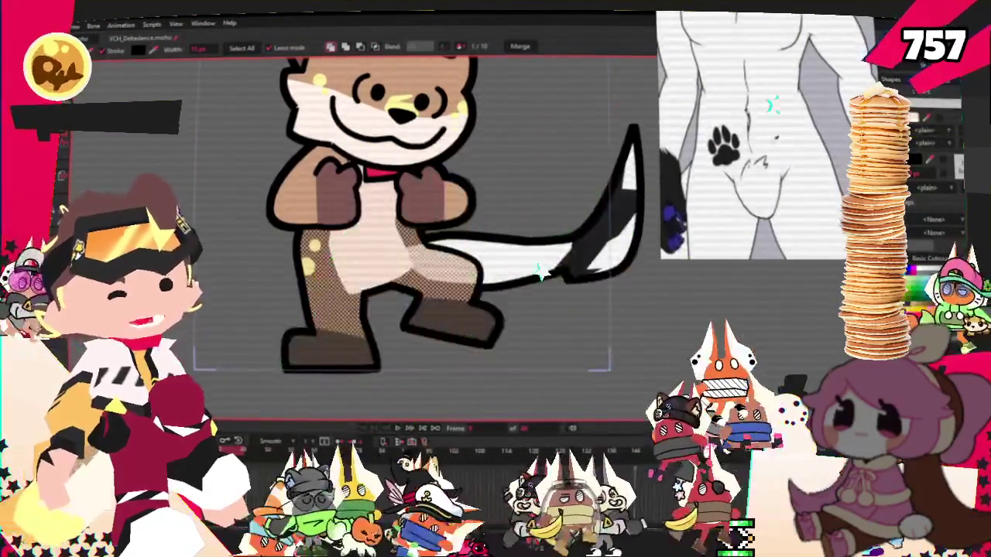
drag(193, 62, 605, 354)
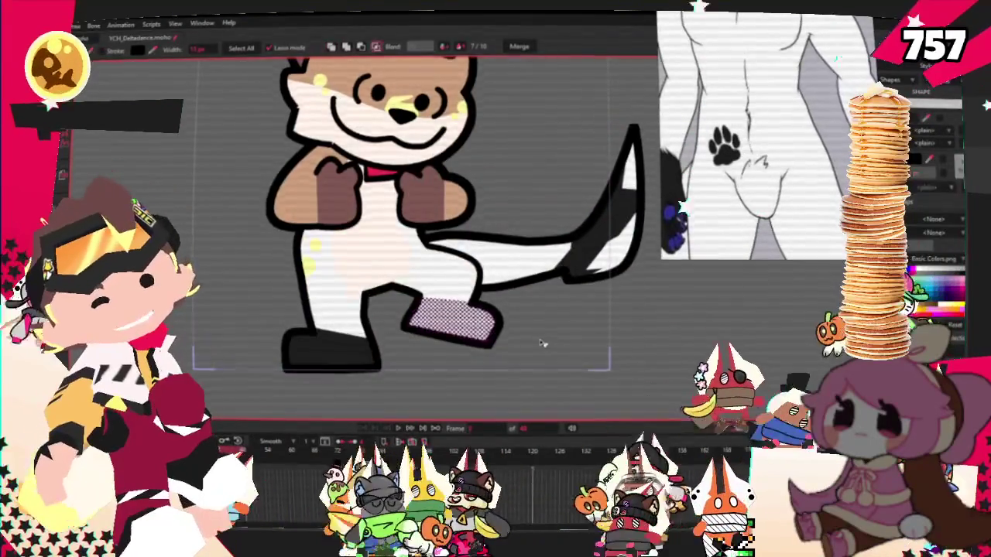
scroll(518, 359, up, 3)
scroll(341, 363, up, 2)
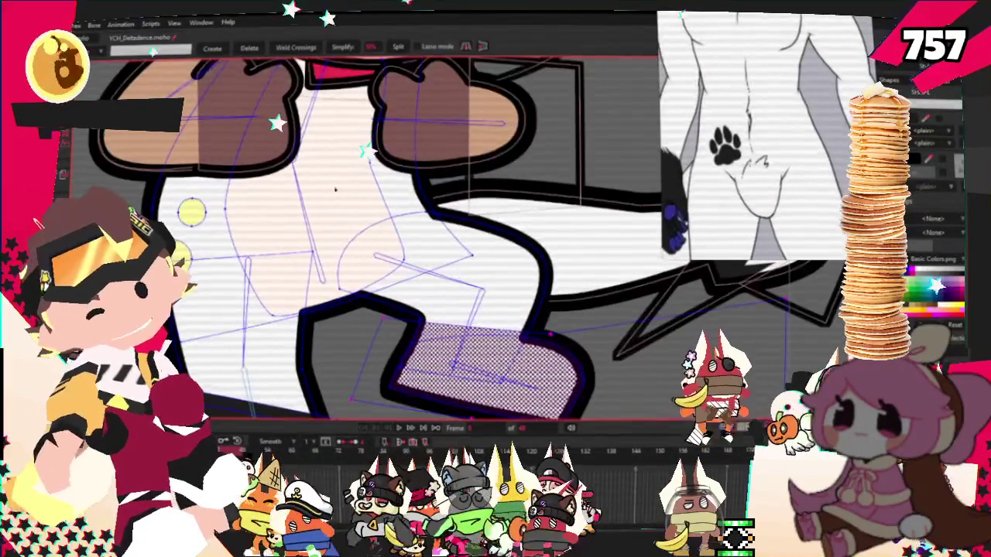
scroll(341, 364, up, 2)
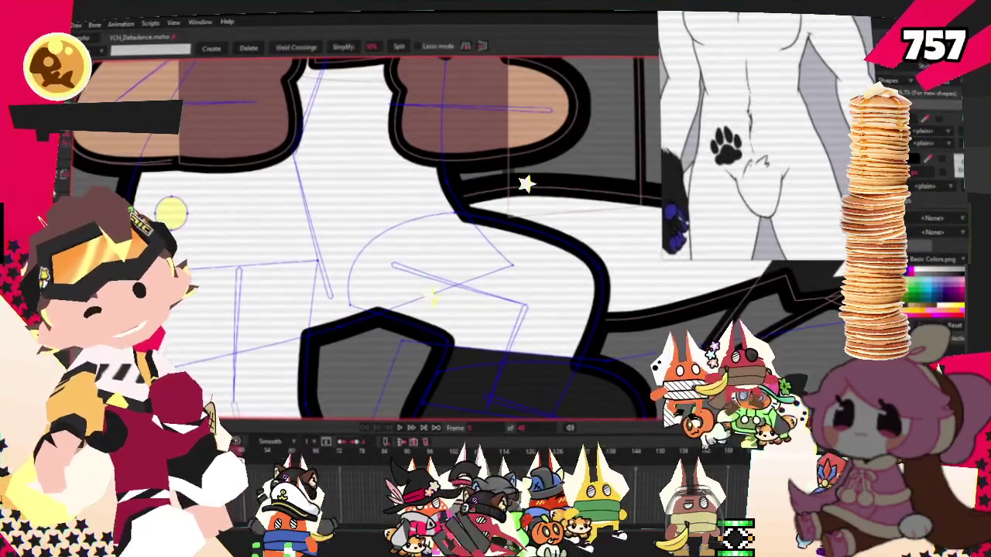
key(q)
click(530, 345)
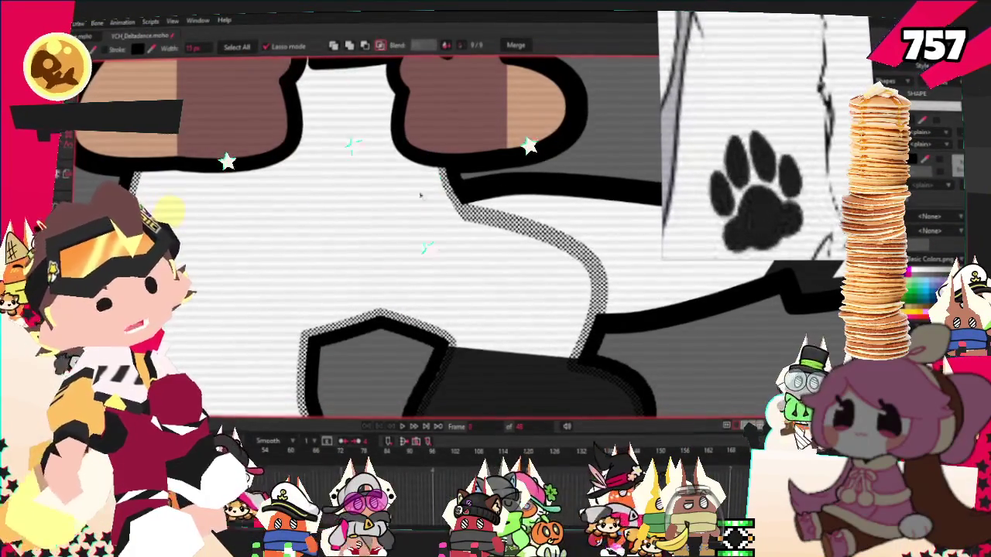
scroll(330, 192, up, 1)
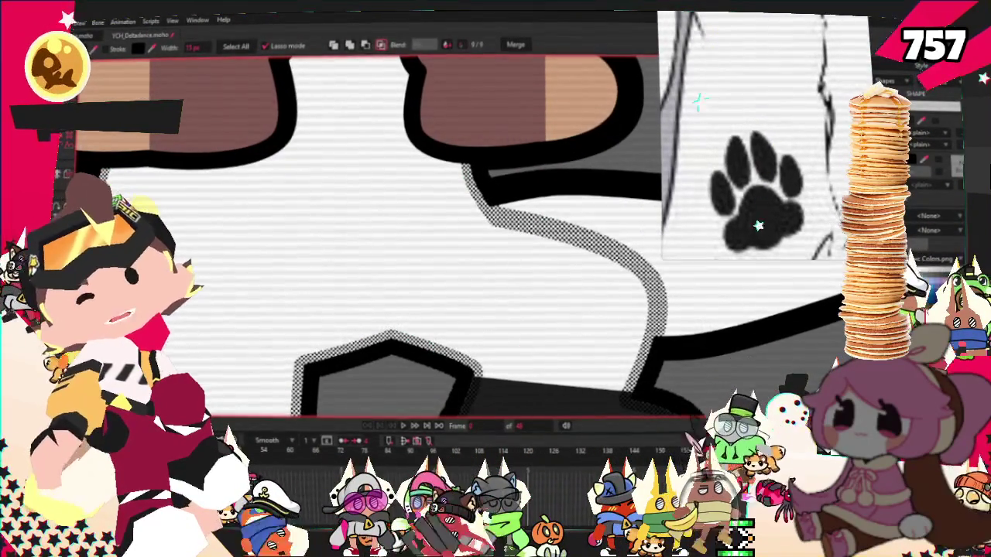
key(a)
scroll(286, 223, up, 3)
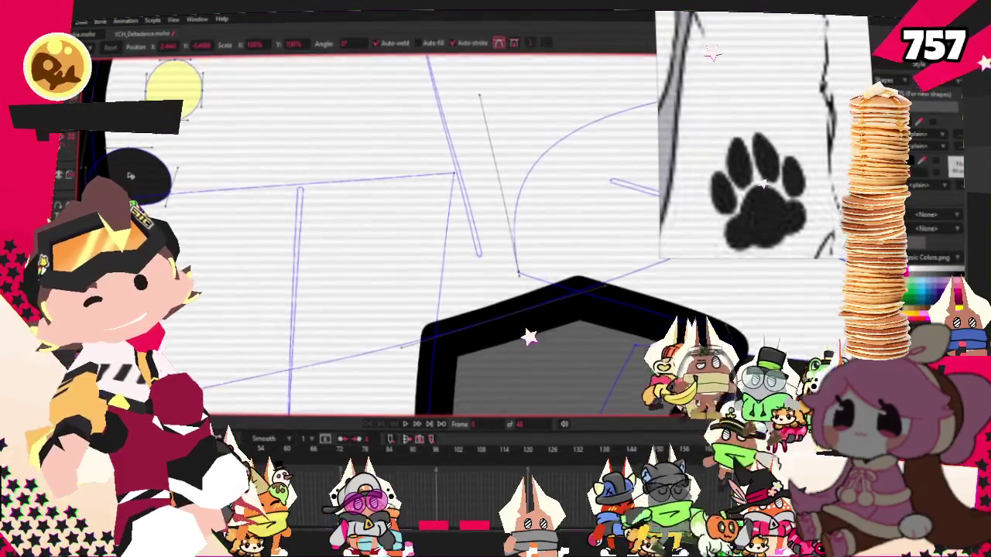
- Reselect the black paw pad and enlarge it up and to the right
scroll(128, 177, up, 1)
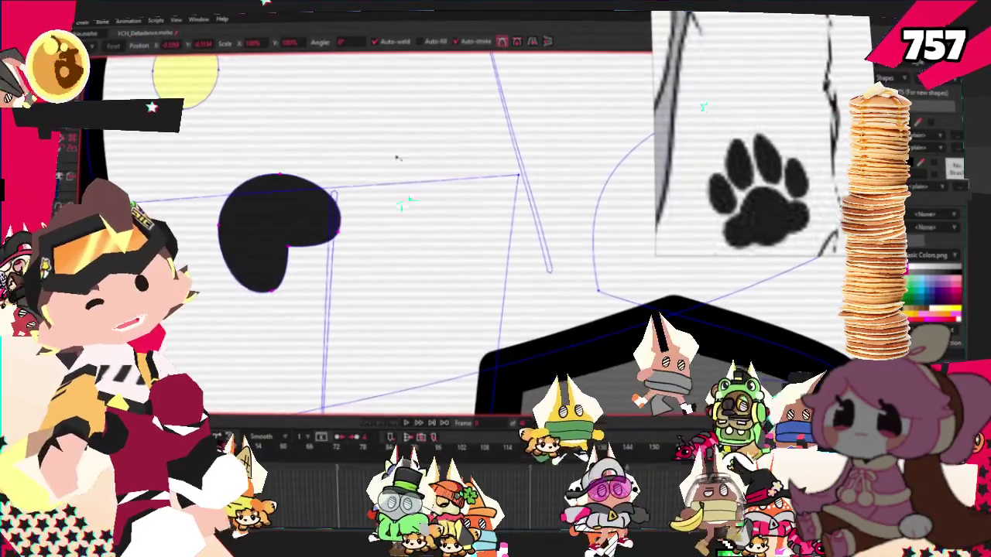
click(380, 149)
click(278, 233)
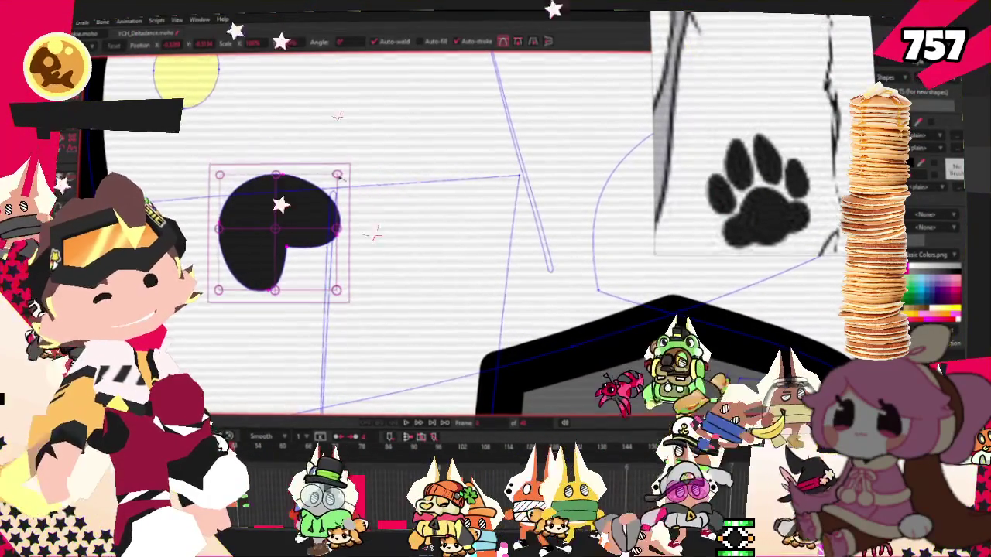
drag(338, 168, 396, 121)
scroll(368, 146, down, 3)
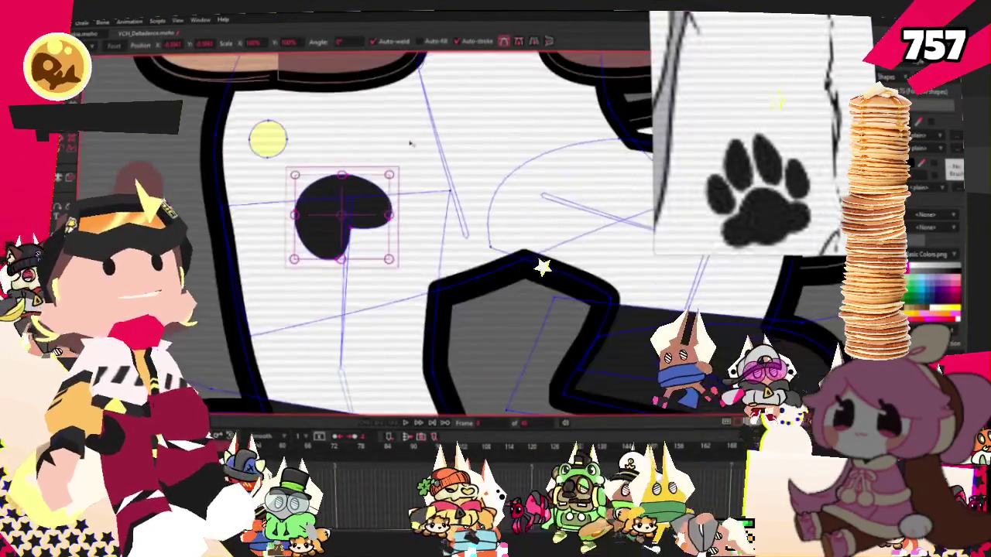
scroll(368, 146, up, 3)
- Paste copies of the toe blob and move and rotate them into place as extra toes
key(e)
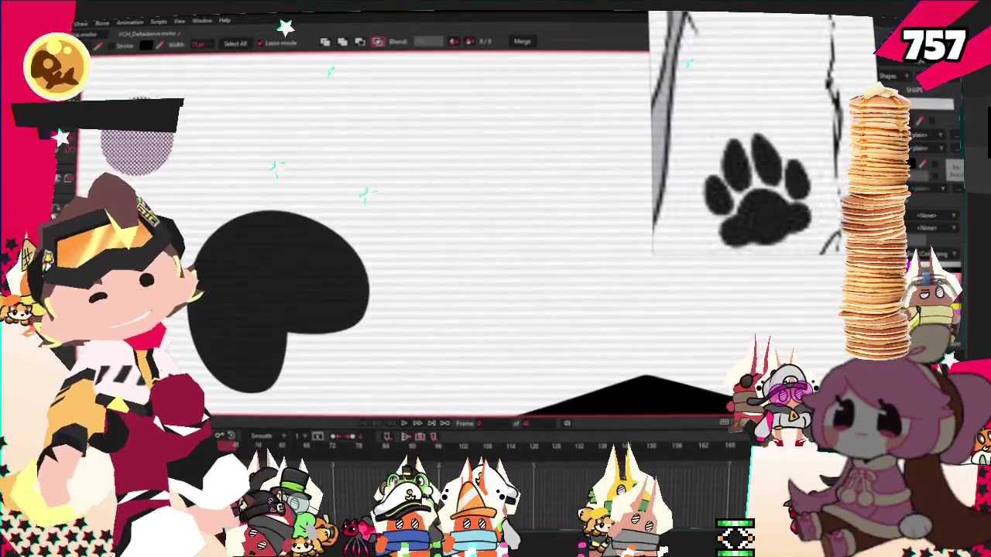
key(t)
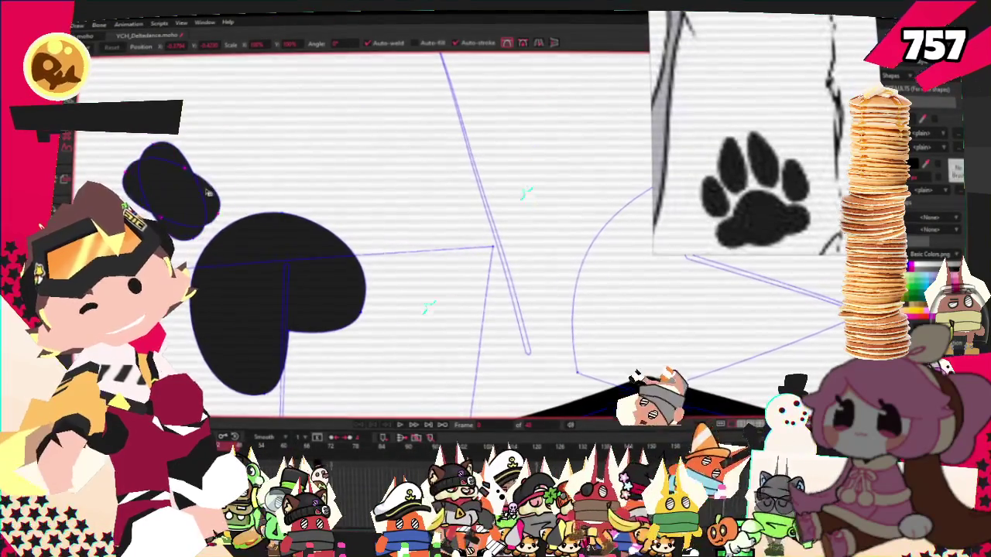
key(ctrl+v)
drag(207, 192, 348, 199)
key(ctrl+v)
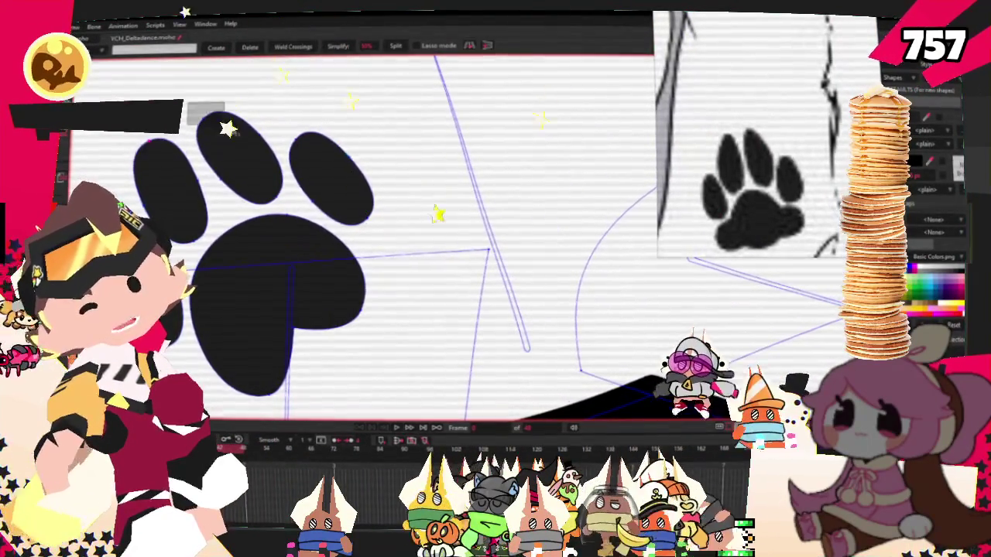
key(c)
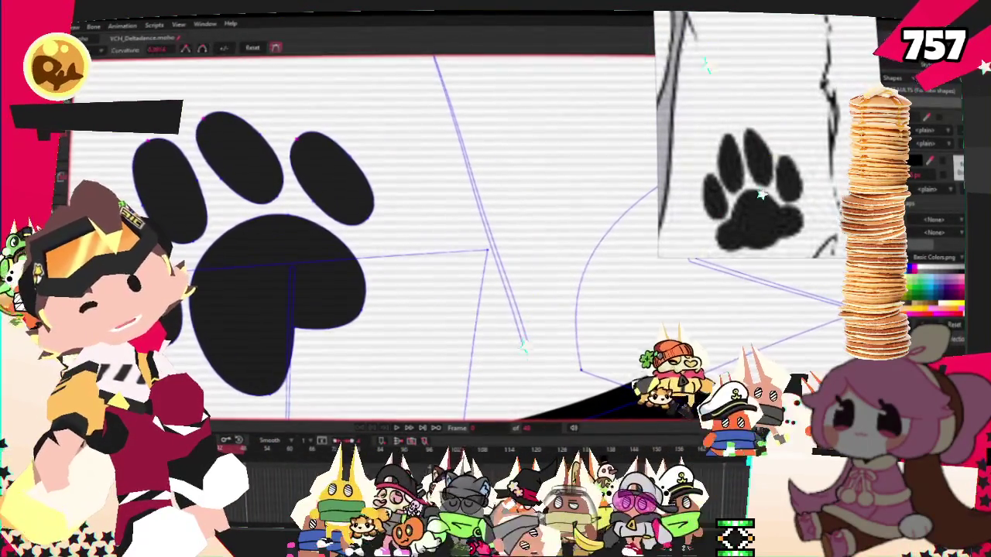
scroll(366, 273, down, 5)
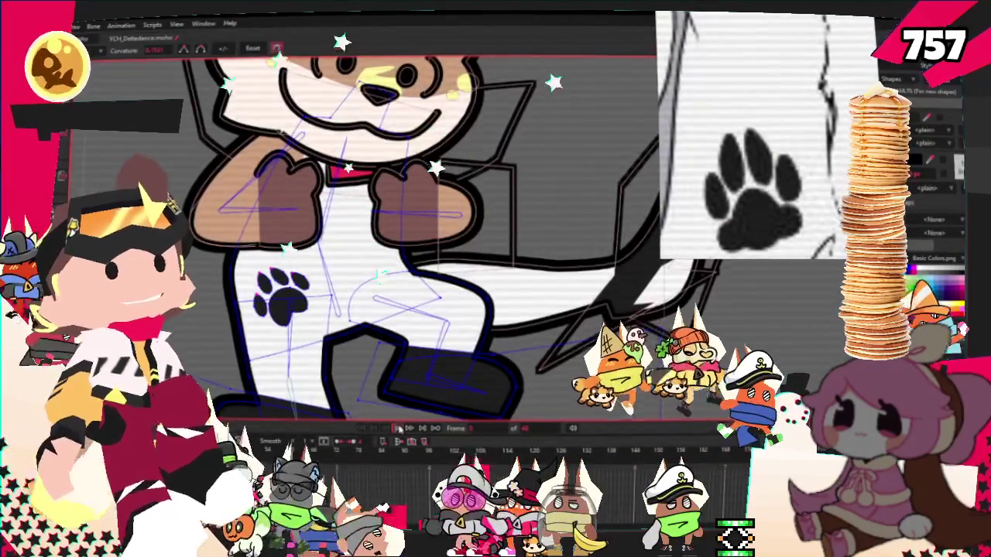
- Play the dance, move the paw marks up behind the right paw, then replay it
click(398, 428)
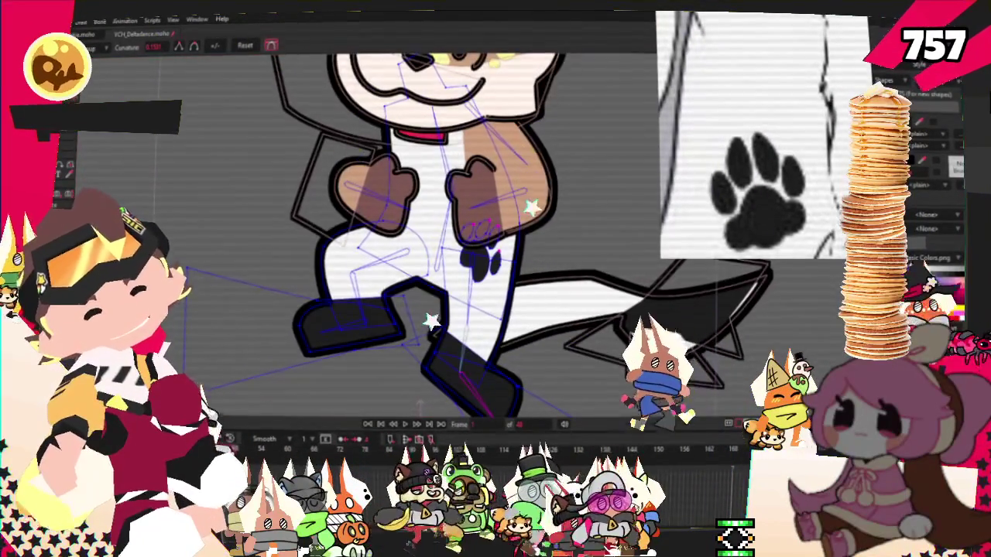
key(g)
scroll(447, 261, up, 2)
scroll(447, 260, up, 2)
scroll(447, 260, up, 2)
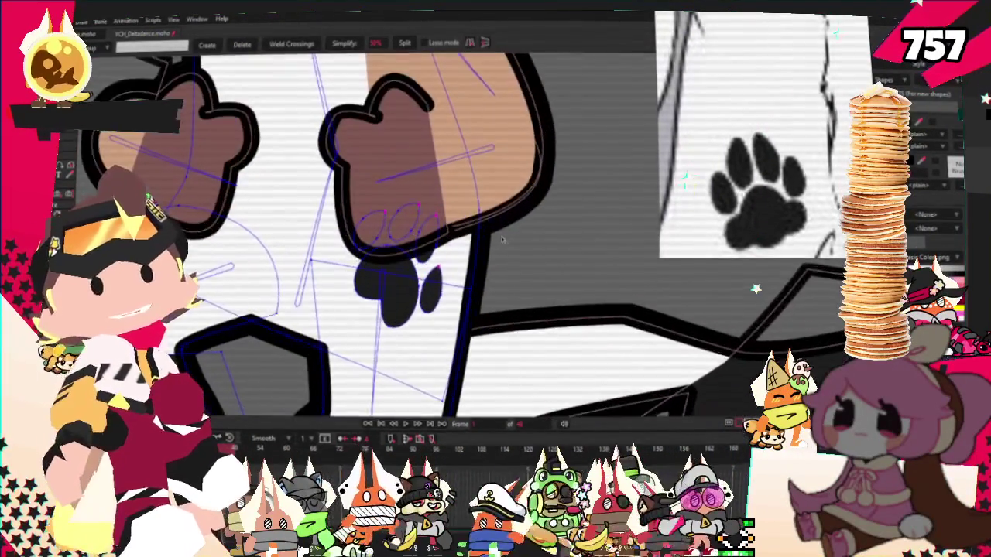
scroll(447, 260, up, 2)
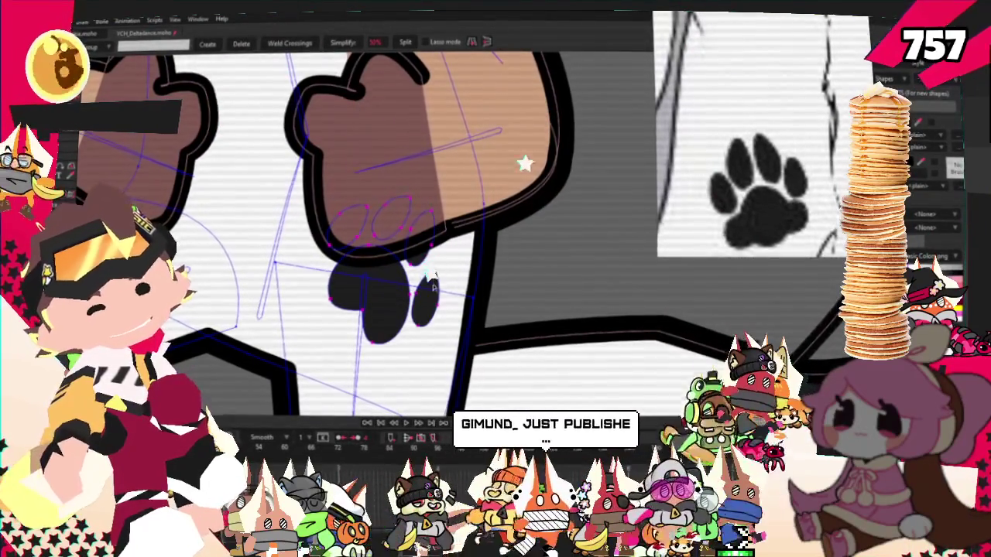
key(t)
drag(178, 199, 262, 217)
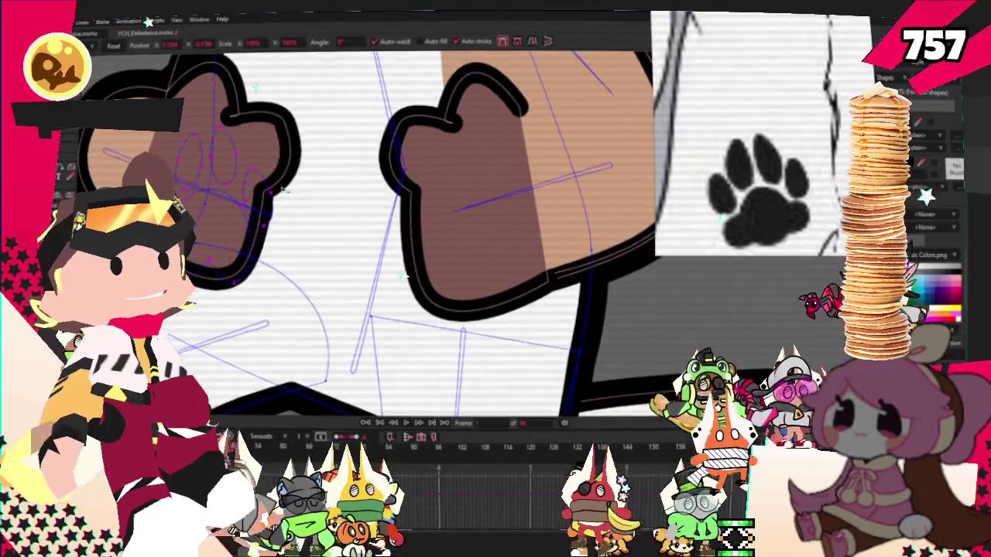
scroll(254, 218, down, 2)
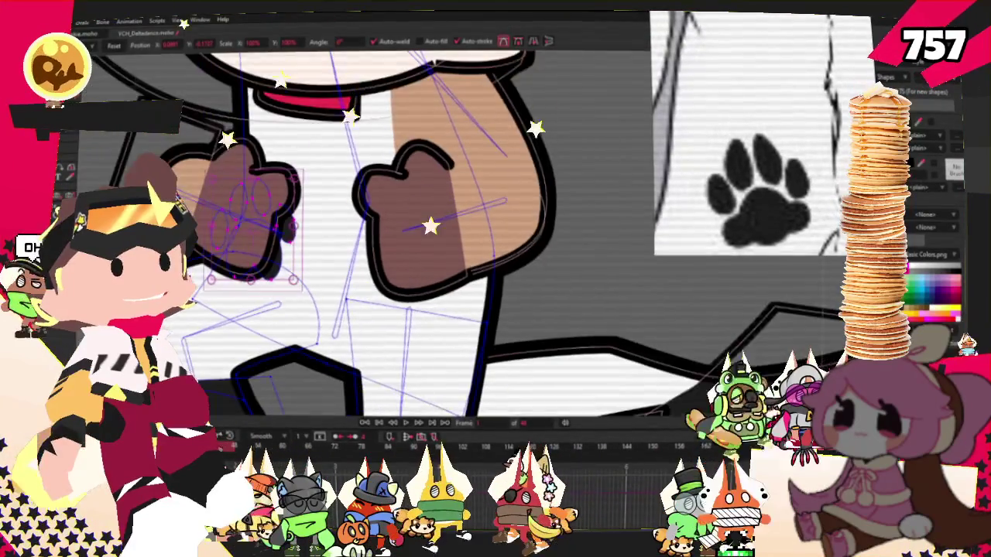
key(space)
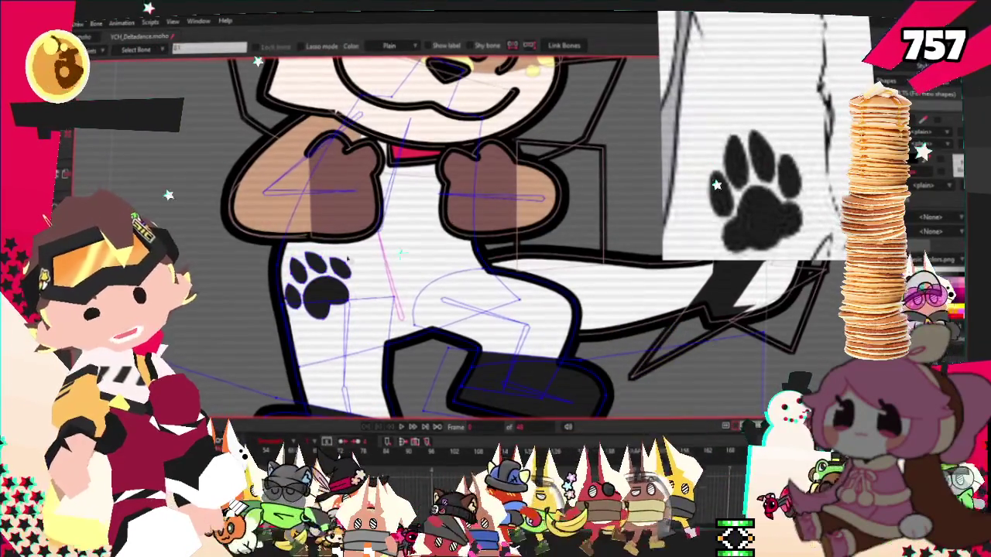
- Bind the selected paw-print points to the character's bone
key(g)
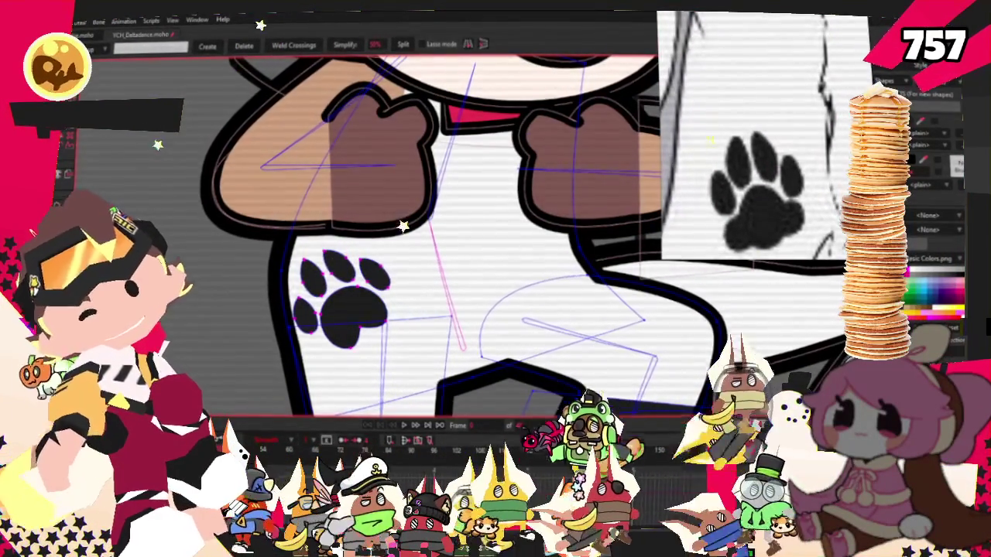
key(i)
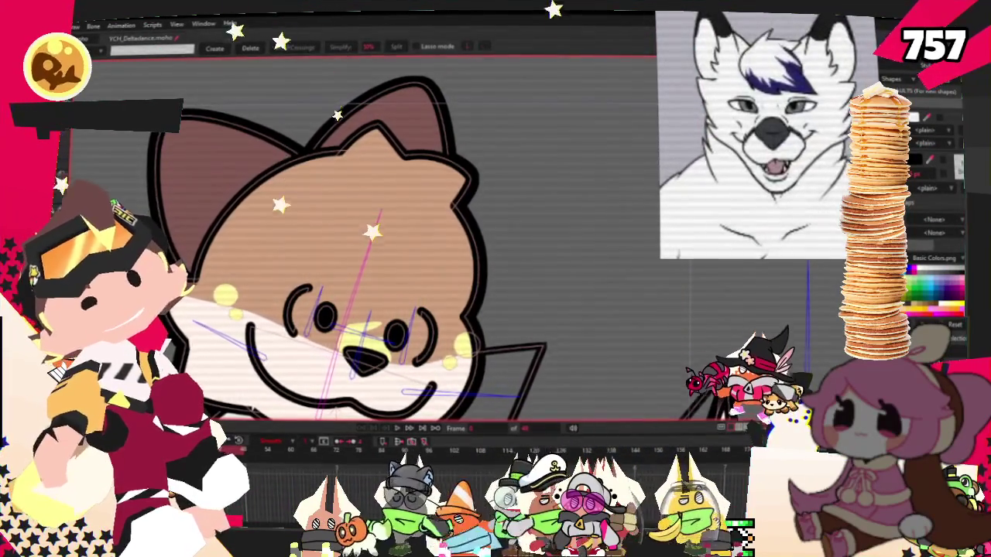
- Draw a rectangle over the cat's forehead and pull a notch up into its bottom edge
click(99, 68)
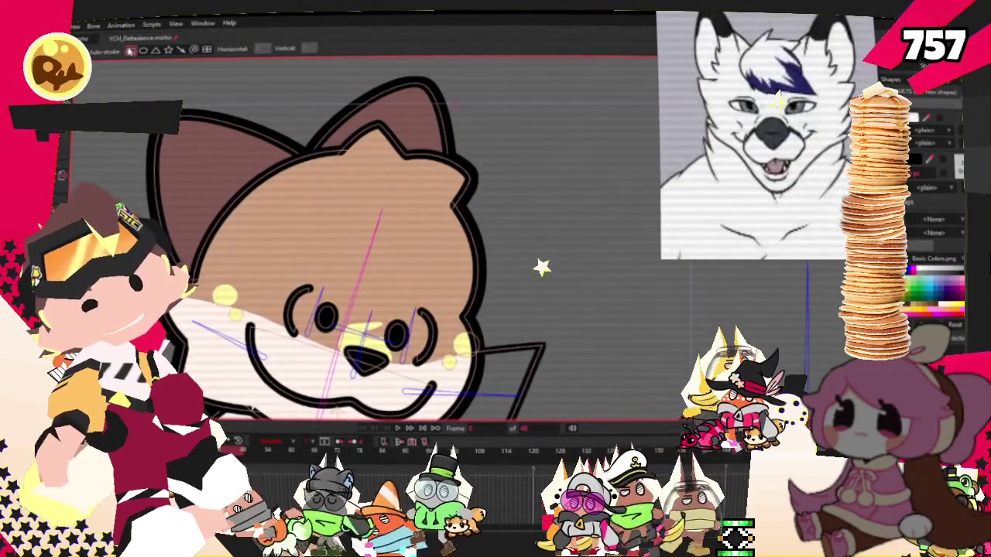
drag(324, 134, 468, 269)
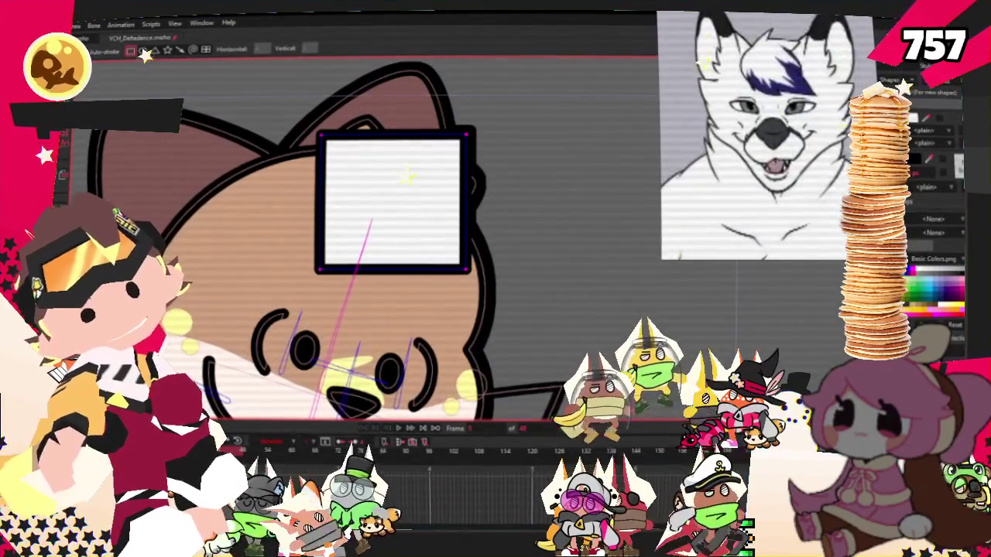
key(t)
click(384, 208)
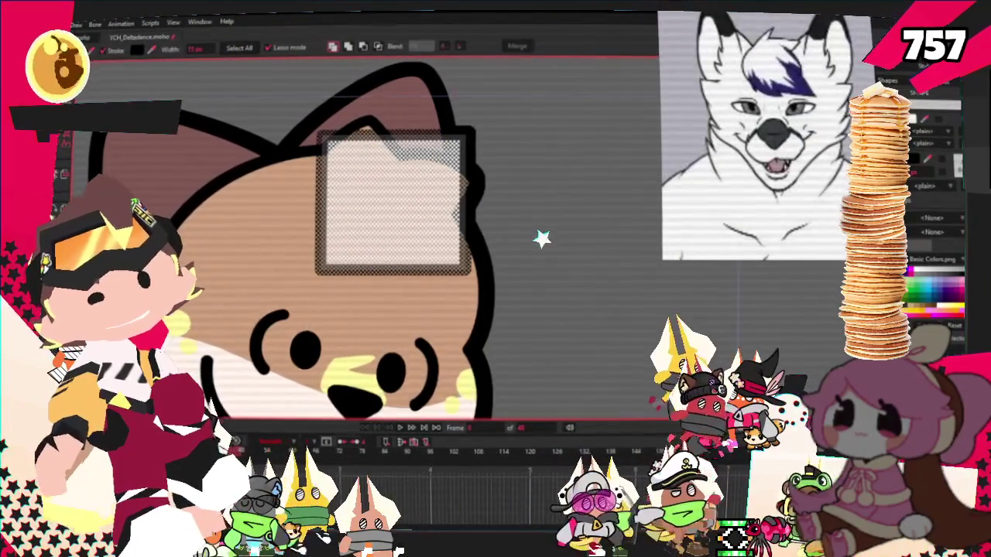
key(a)
scroll(367, 230, up, 2)
drag(376, 262, 376, 225)
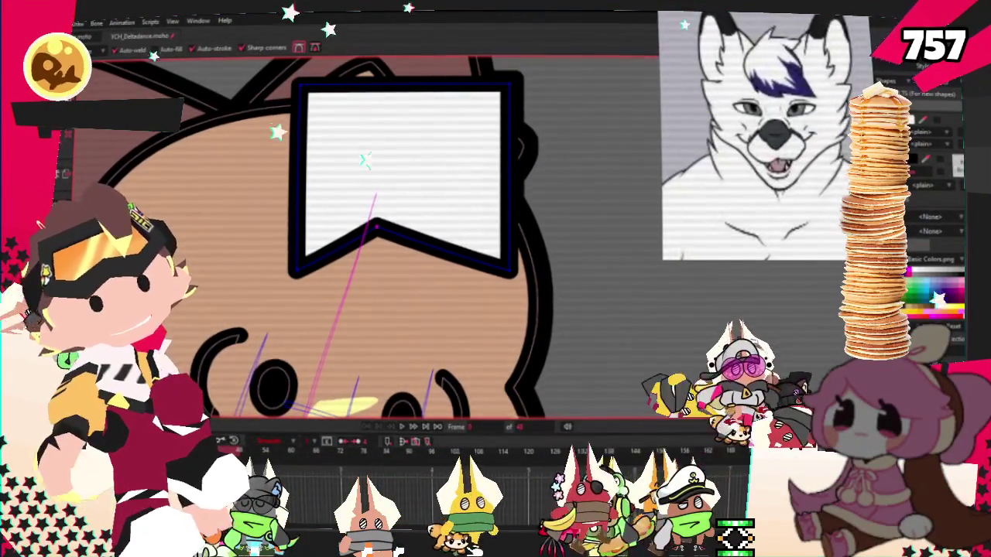
- Reshape the tuft's lower-left corner, move it down-right, and round the top-right corner
key(c)
mouse_move(297, 267)
mouse_down()
mouse_move(253, 257)
mouse_move(152, 203)
mouse_up()
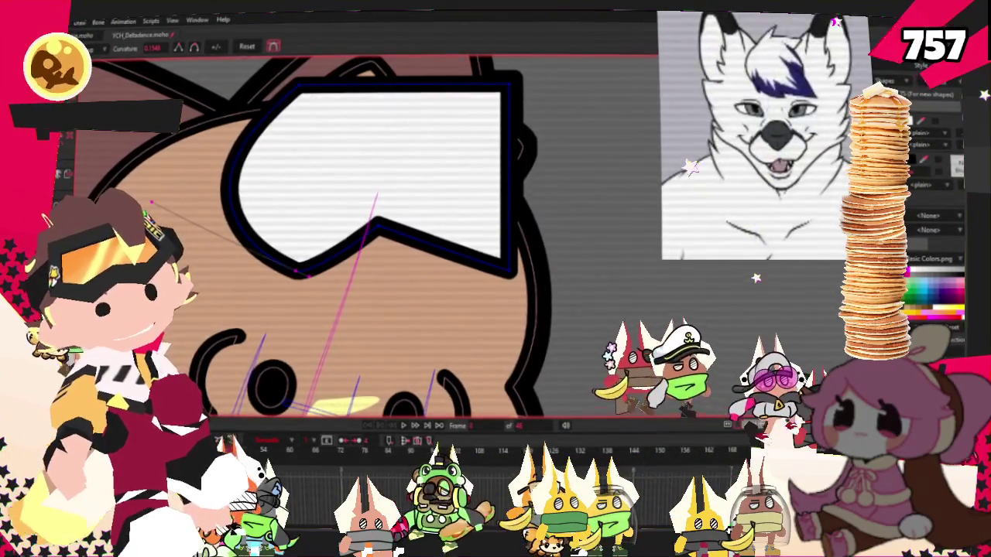
key(t)
drag(296, 267, 340, 311)
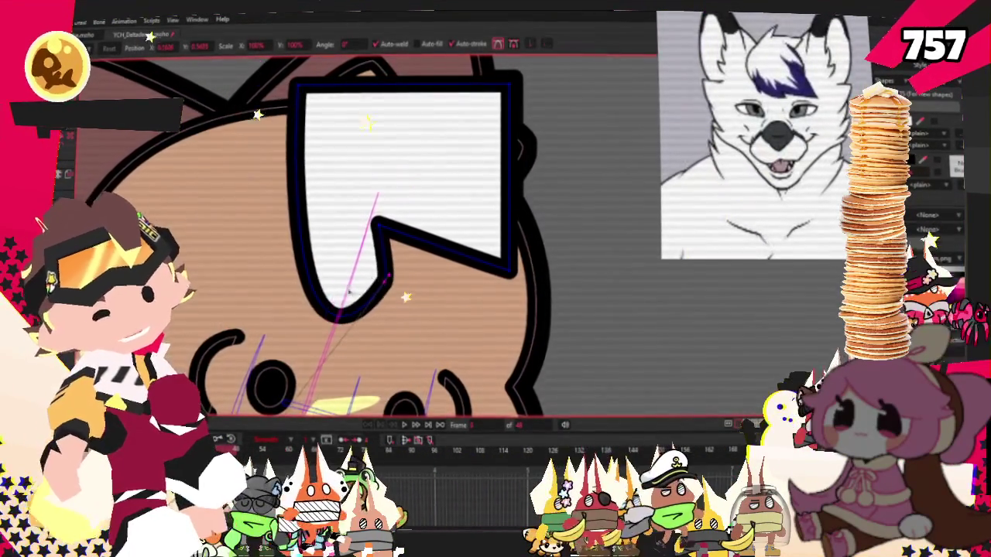
scroll(352, 293, down, 3)
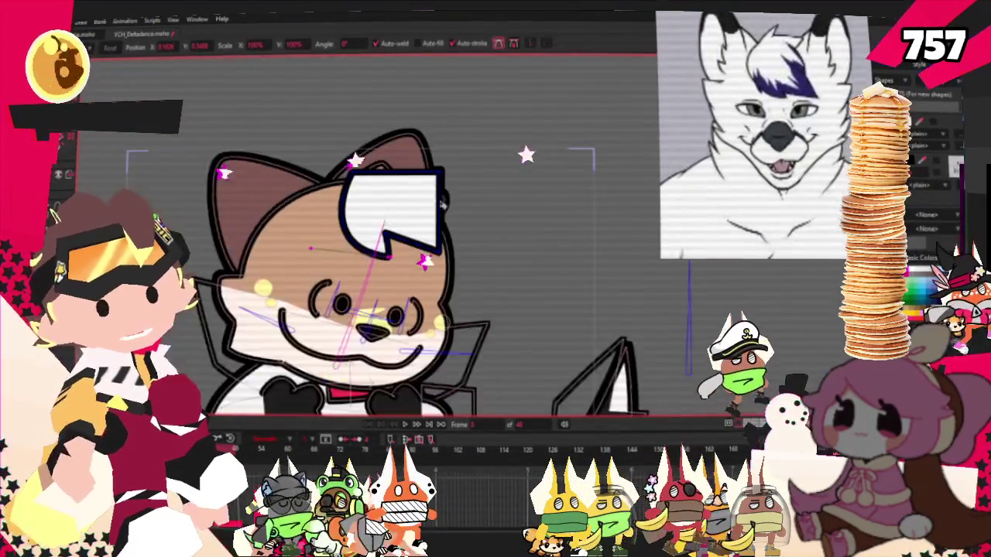
scroll(439, 204, up, 3)
key(c)
drag(411, 150, 404, 217)
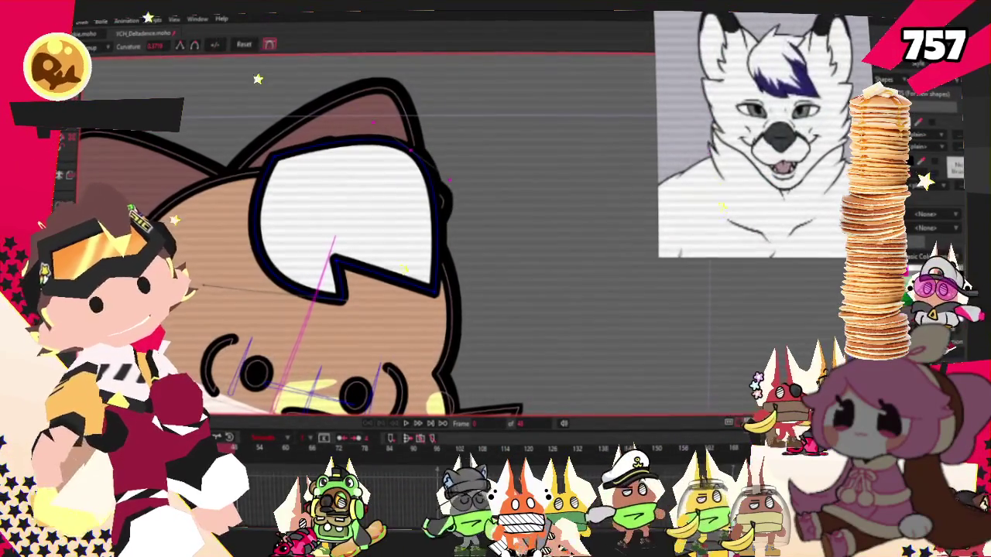
scroll(380, 118, up, 2)
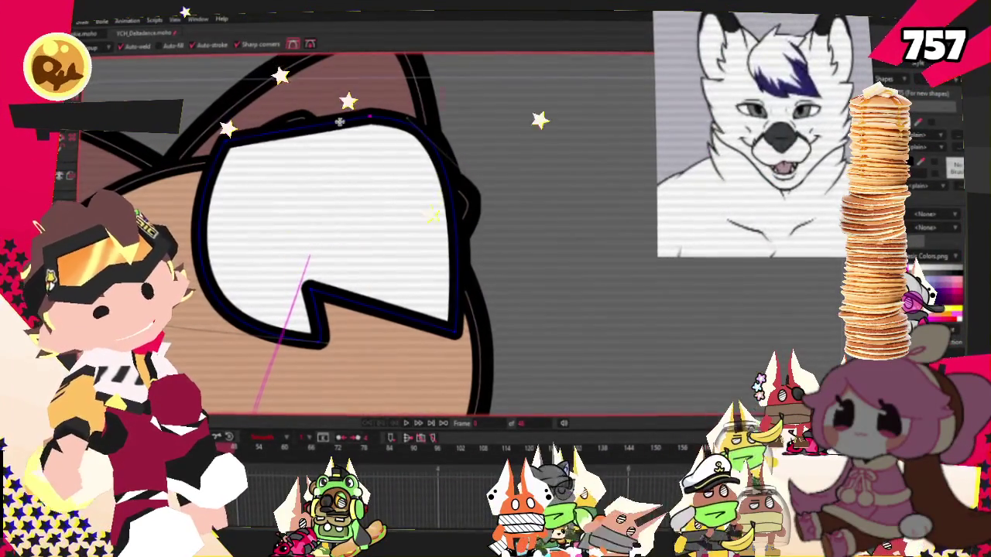
scroll(350, 137, down, 1)
scroll(437, 257, down, 1)
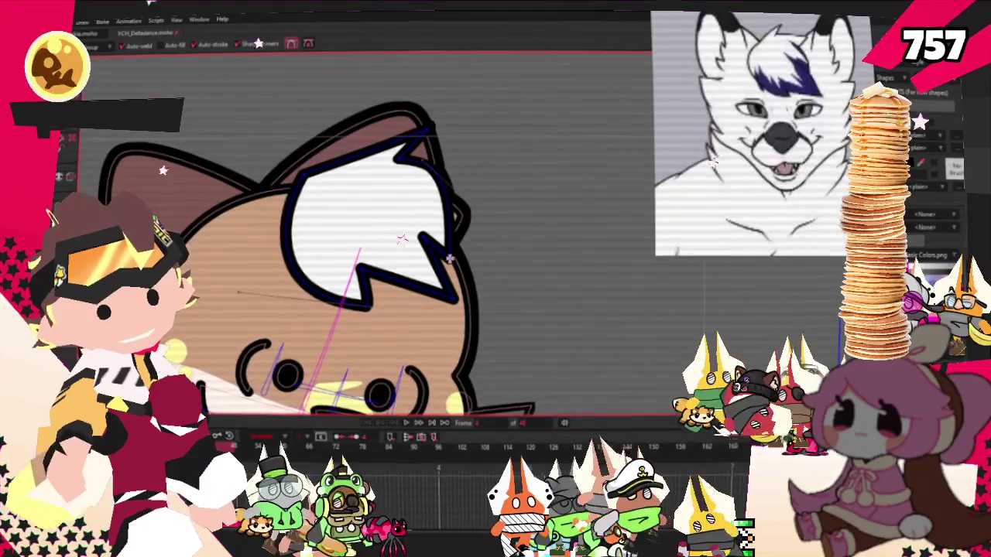
scroll(498, 230, down, 2)
scroll(498, 230, up, 2)
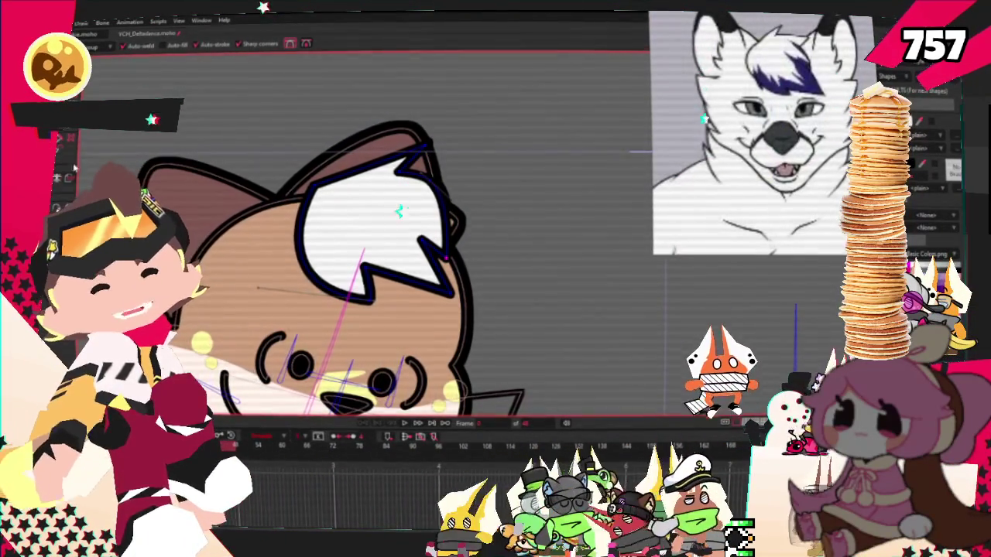
- Sharpen the curvature of one of the tuft's spike points
scroll(403, 333, up, 1)
scroll(404, 333, up, 1)
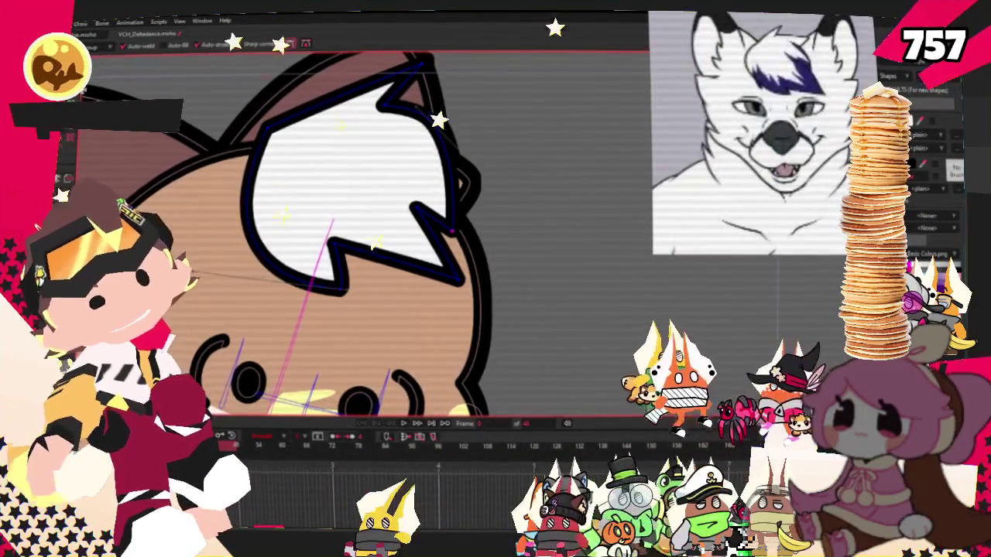
key(c)
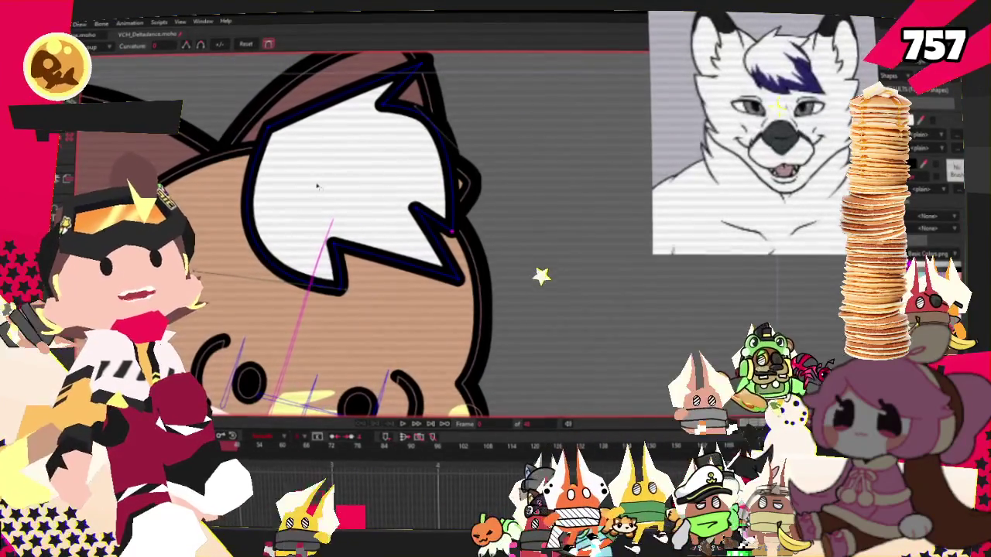
scroll(316, 166, down, 1)
scroll(402, 233, up, 1)
click(483, 270)
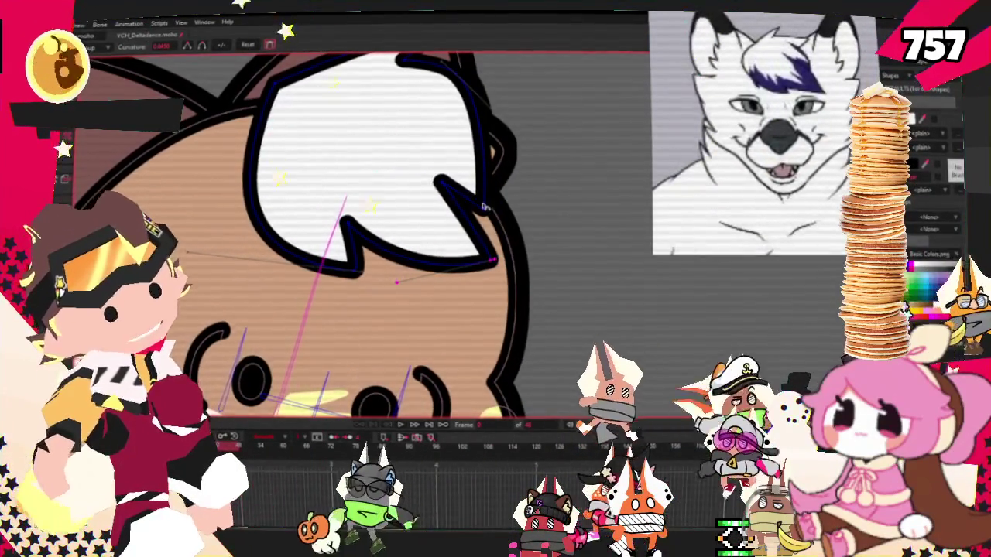
scroll(462, 209, down, 2)
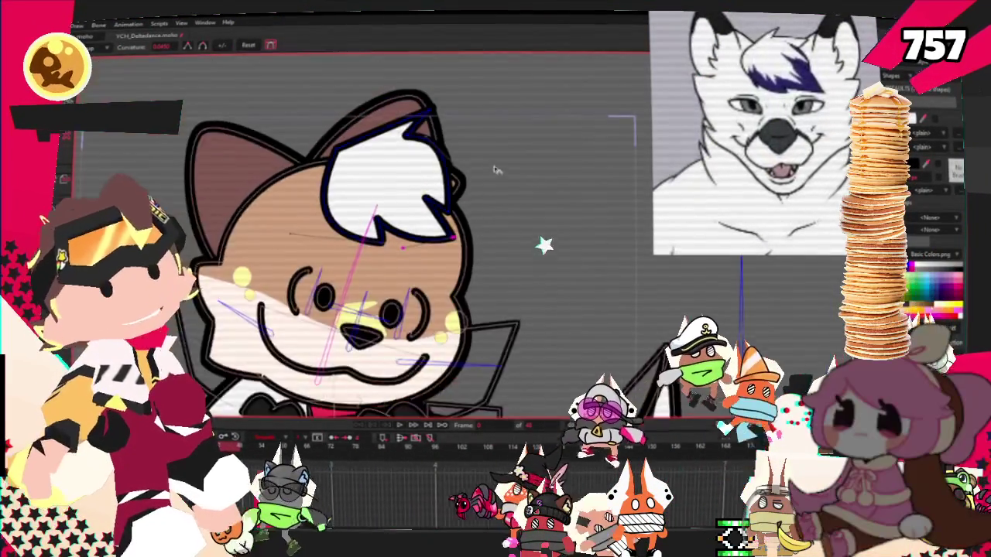
scroll(475, 172, up, 1)
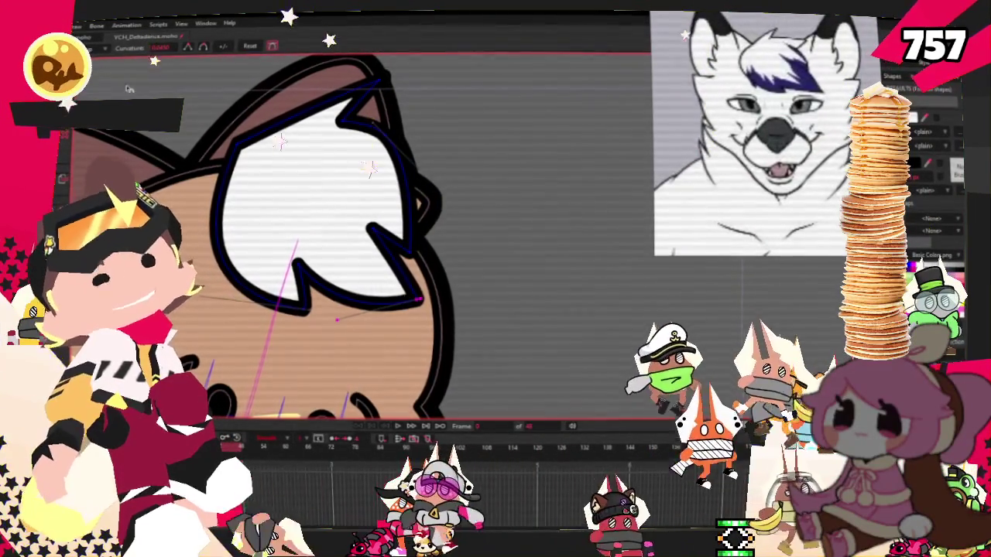
- Nudge the tuft's right corner point upward and shorten the inner stroke line
key(t)
scroll(443, 325, up, 2)
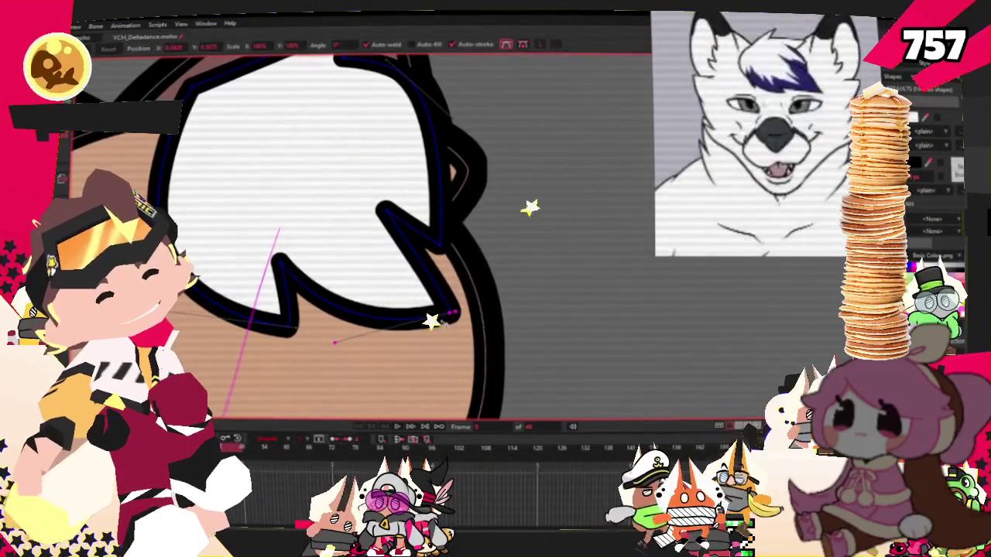
drag(476, 300, 479, 282)
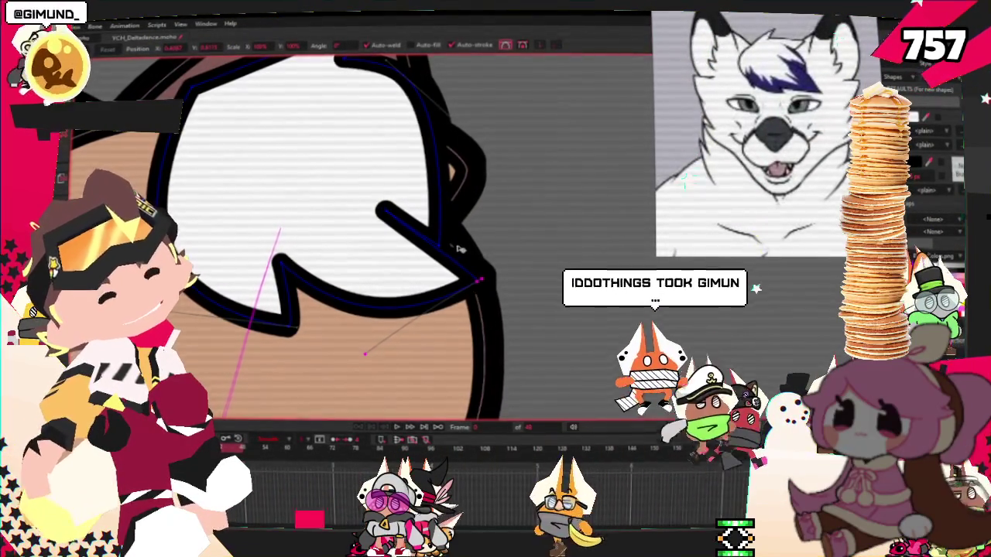
drag(380, 209, 392, 215)
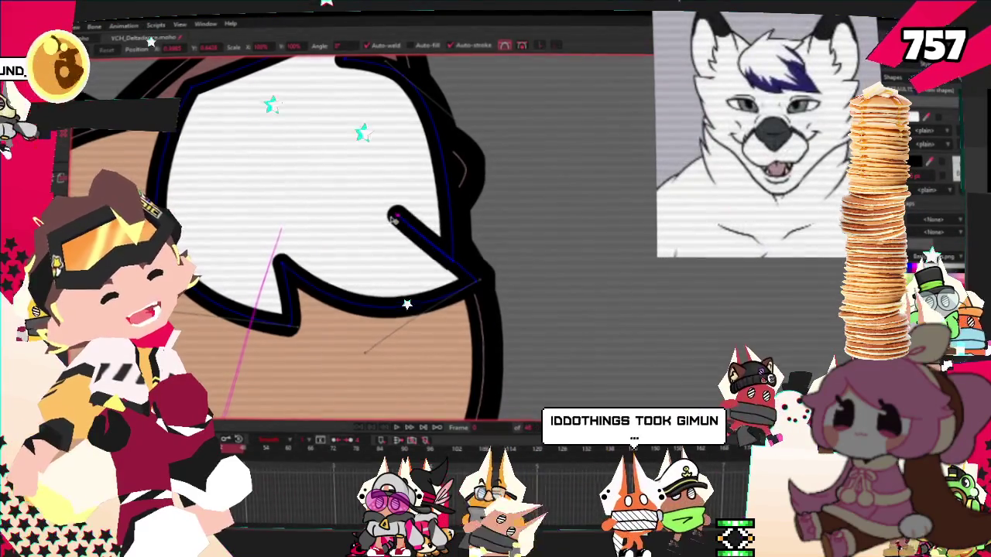
scroll(424, 232, down, 3)
scroll(348, 170, up, 2)
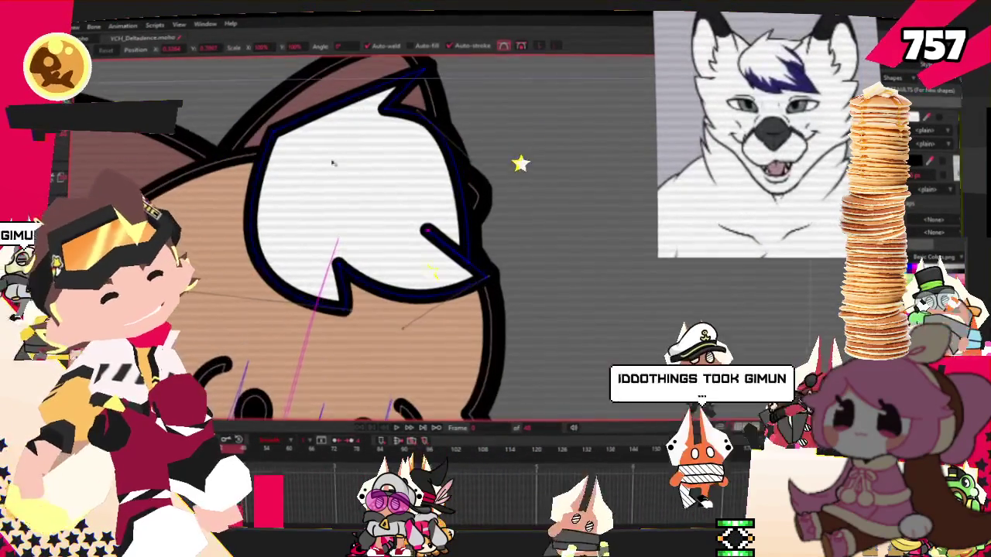
scroll(312, 105, down, 1)
scroll(311, 105, up, 1)
- Add a sharp, lifted notch point on the tuft's upper-left edge and push that edge outward
key(a)
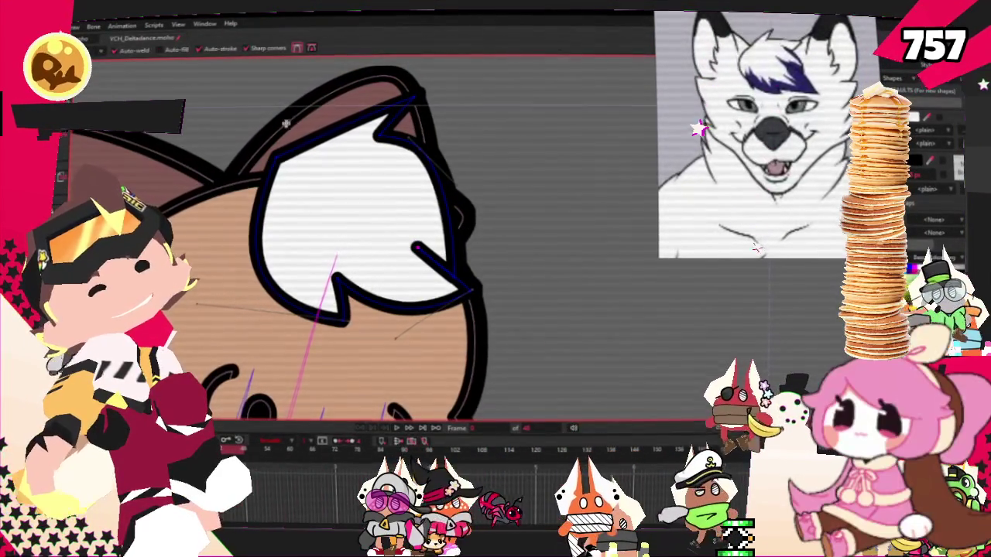
drag(337, 132, 313, 143)
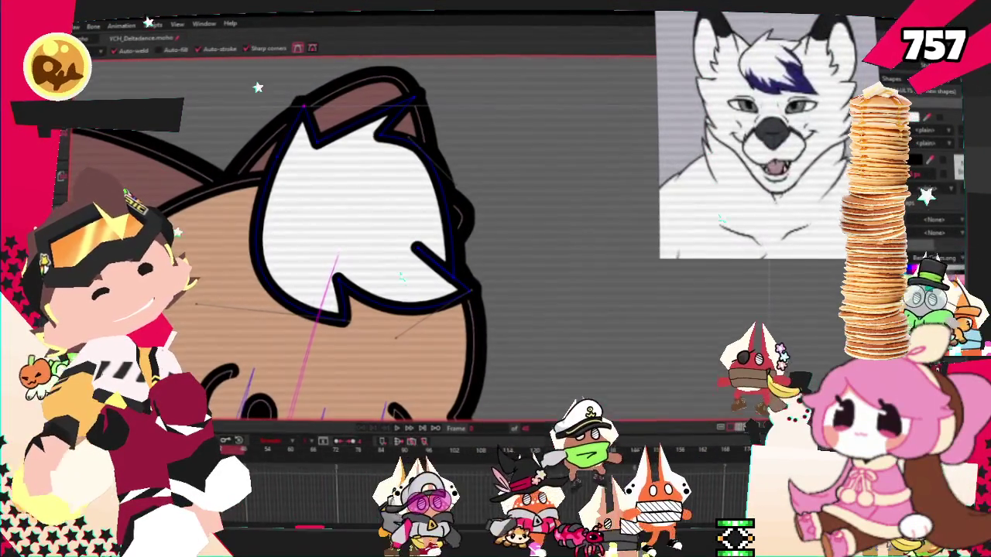
key(c)
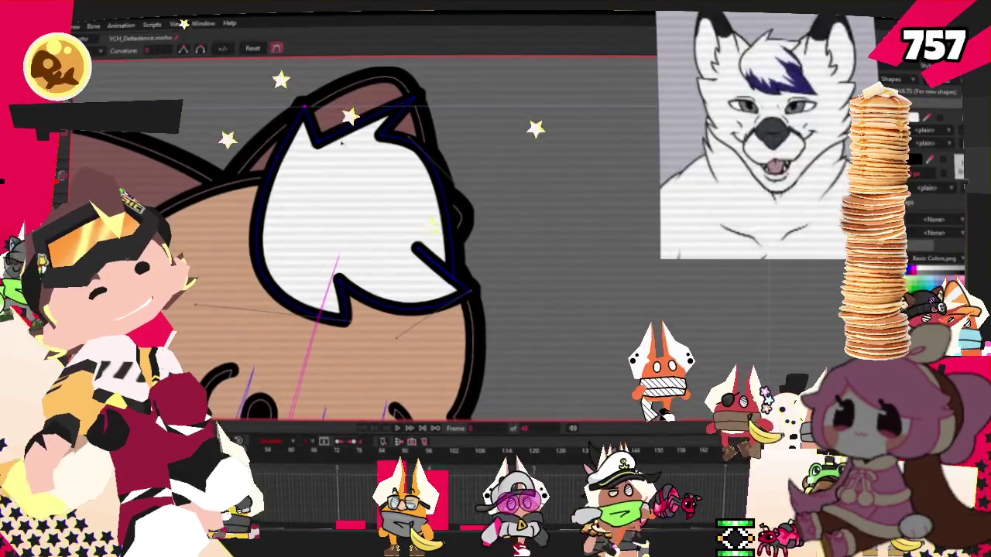
drag(318, 142, 324, 112)
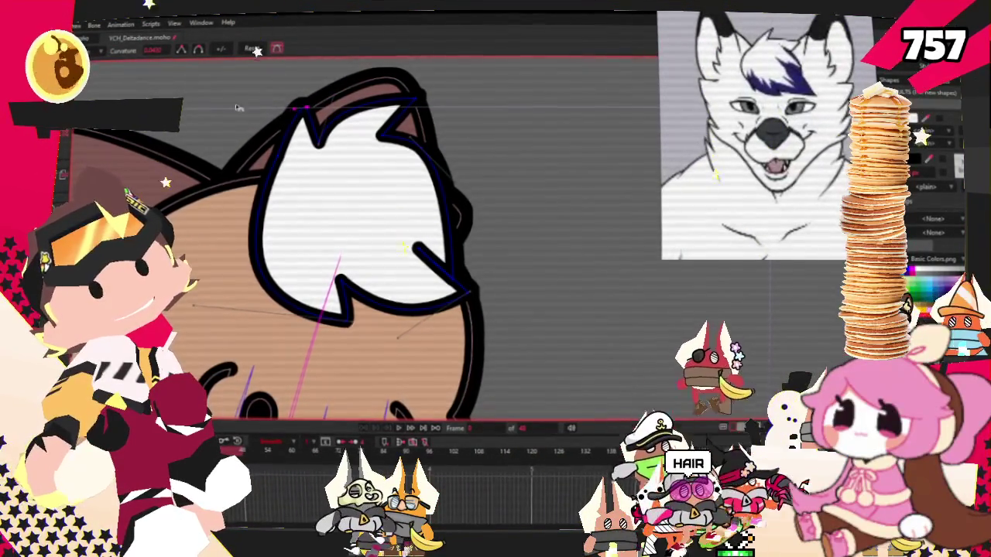
scroll(314, 108, up, 2)
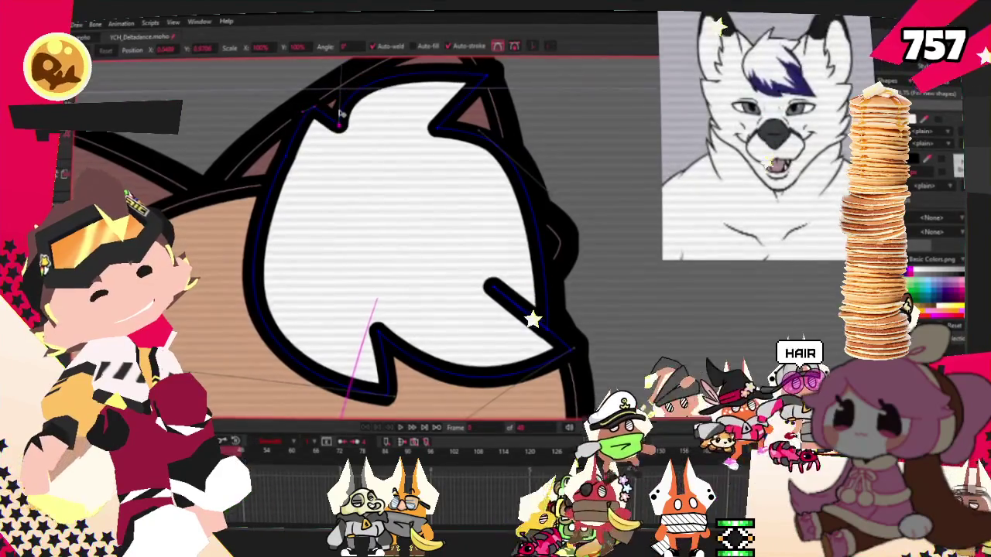
scroll(341, 139, down, 2)
drag(293, 195, 270, 176)
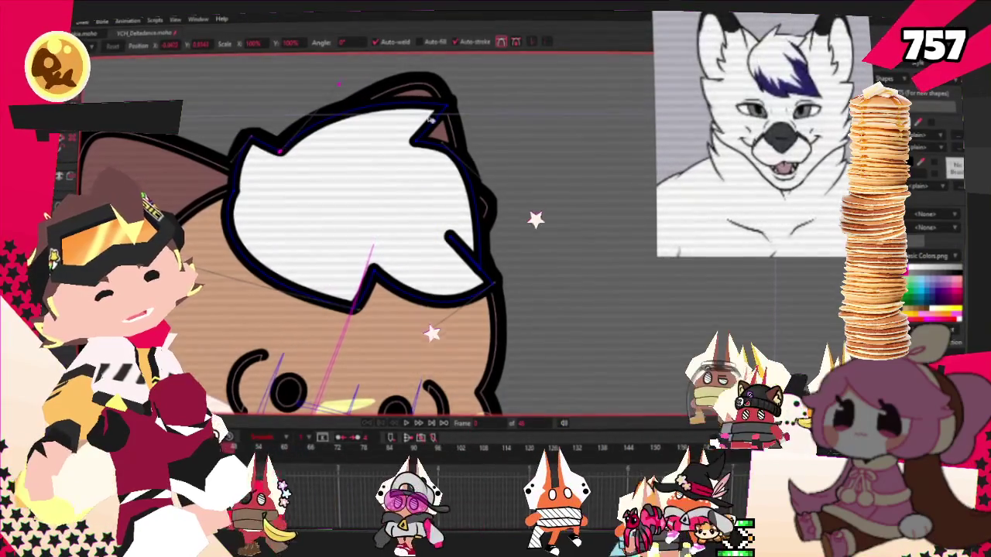
scroll(347, 172, down, 3)
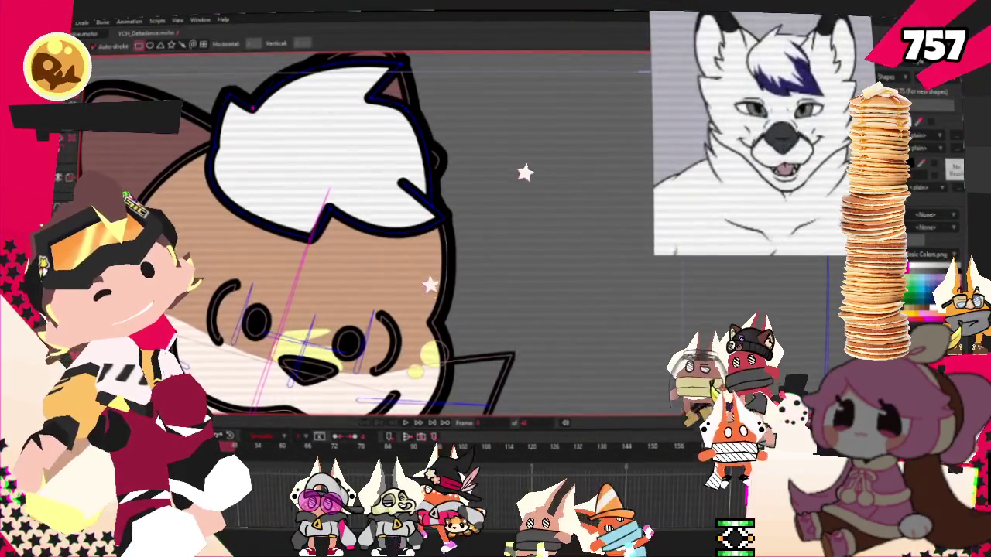
- Draw a rectangle across the tuft's lower half, fill it dark purple, and move it below the outline
drag(247, 181, 499, 297)
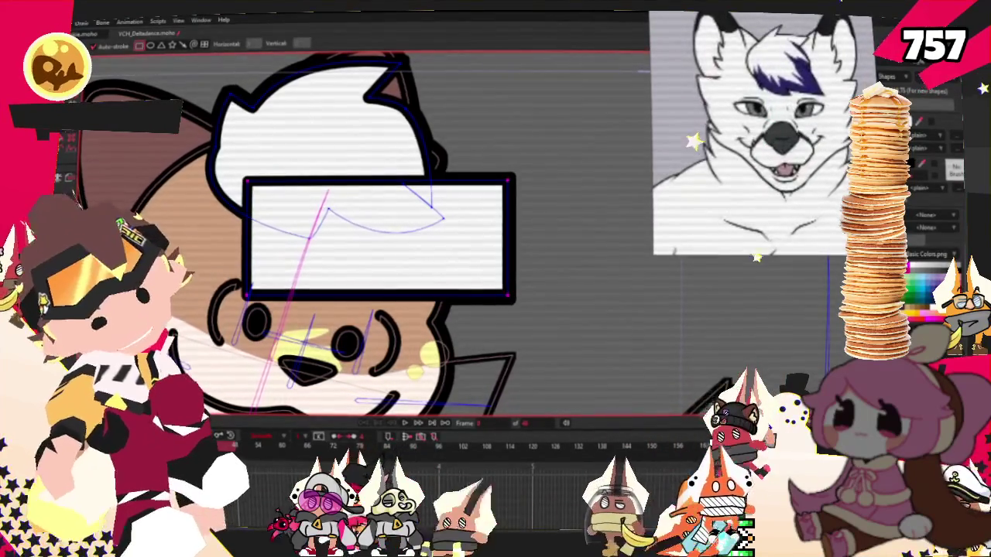
key(q)
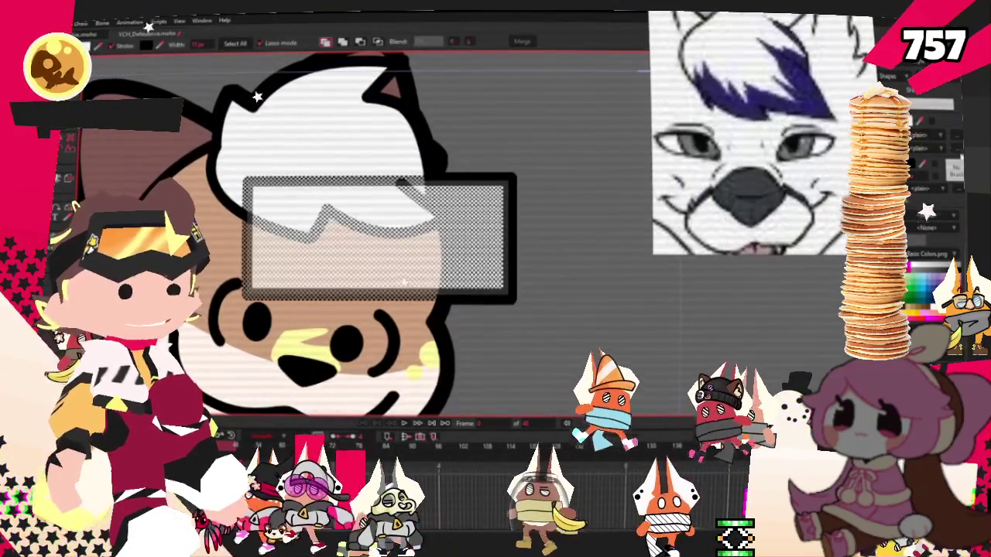
click(924, 302)
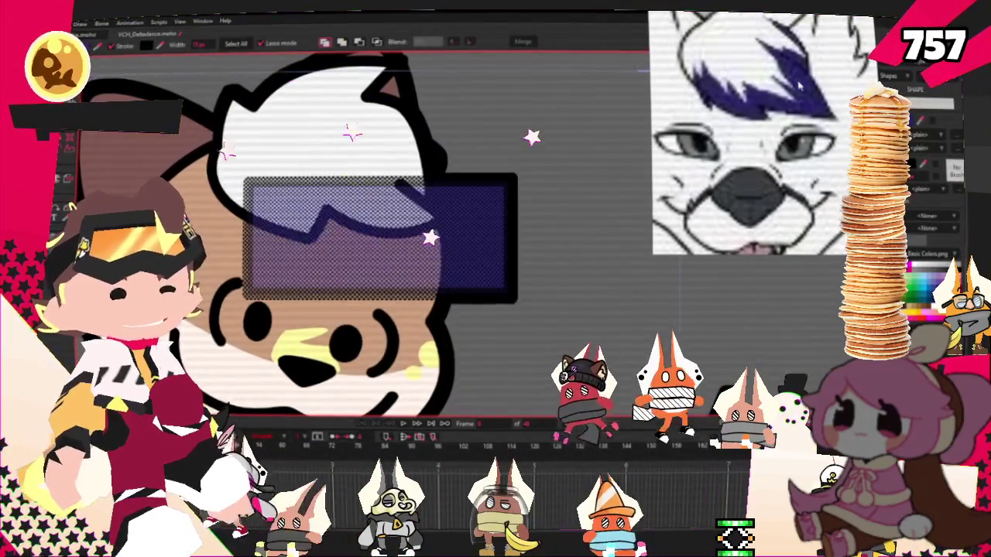
click(376, 42)
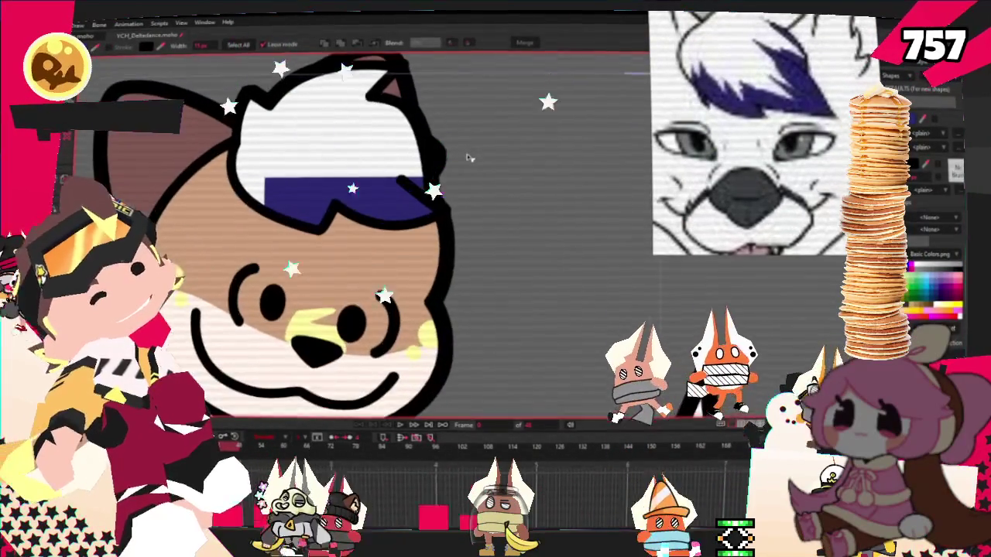
scroll(535, 220, up, 3)
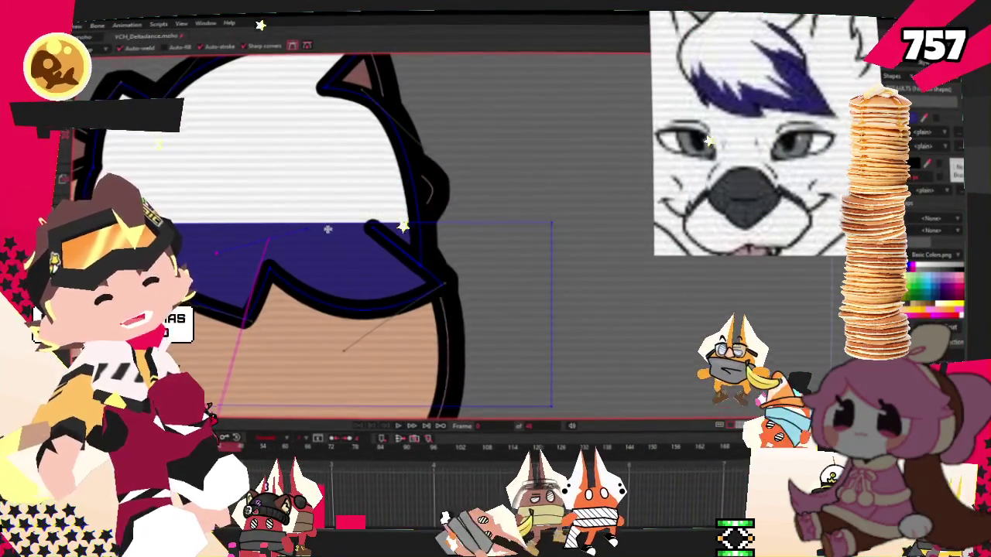
- Pull a band point up into a zigzag peak and lower the right part of the band's top edge
scroll(324, 229, down, 2)
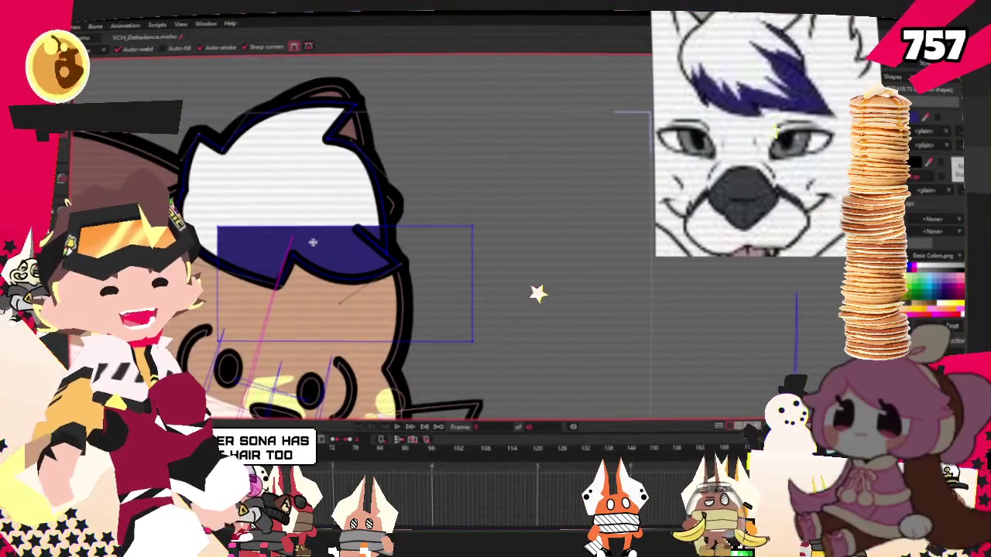
scroll(313, 236, up, 2)
drag(256, 249, 303, 207)
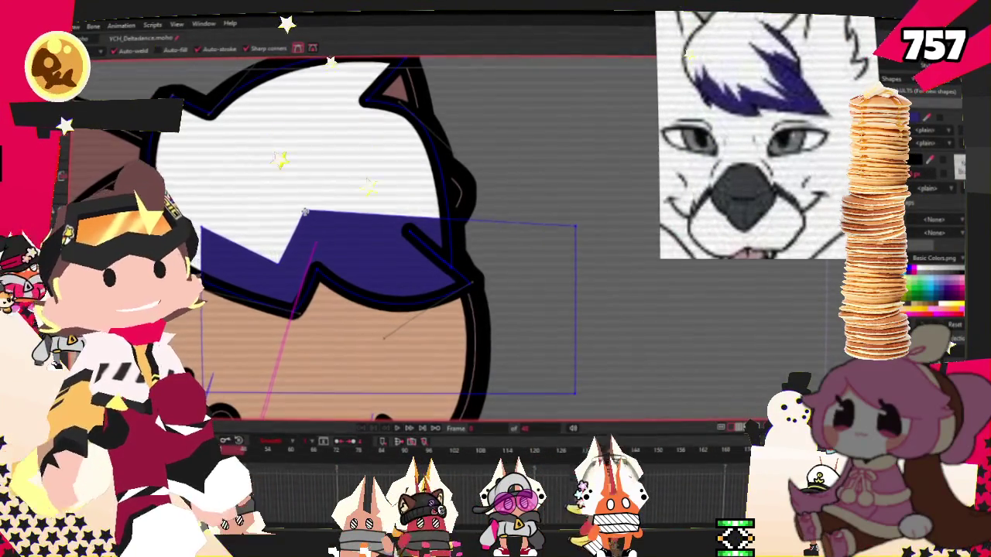
scroll(305, 212, up, 2)
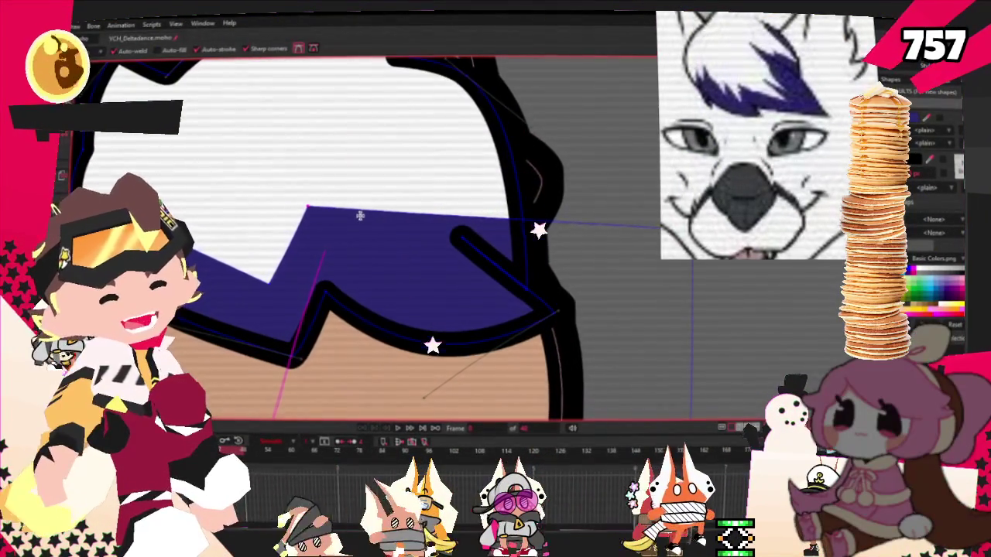
mouse_move(400, 225)
mouse_down()
mouse_move(439, 244)
mouse_move(442, 58)
mouse_up()
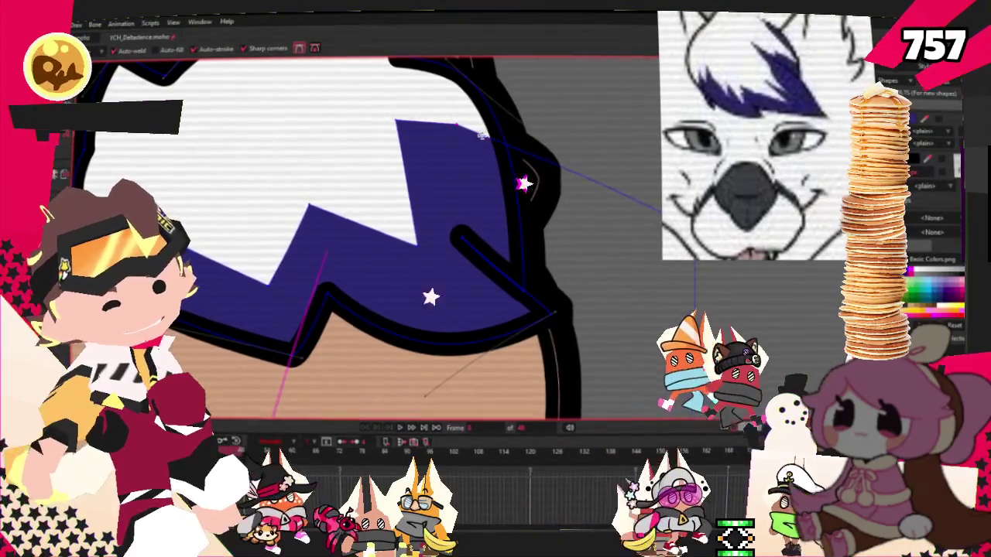
scroll(442, 58, down, 2)
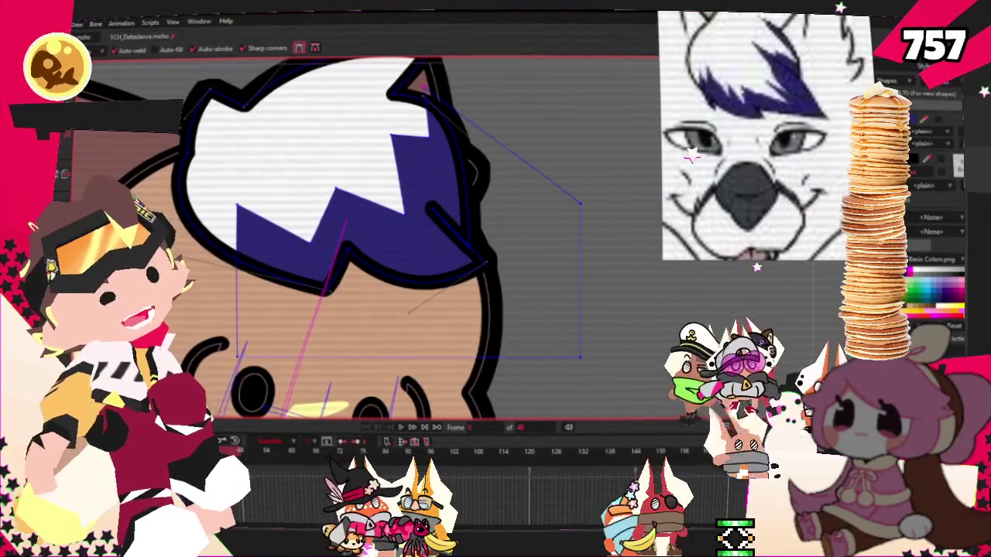
- Select the white-and-purple tuft's points, move them slightly right and down, then deselect
key(t)
scroll(375, 250, down, 3)
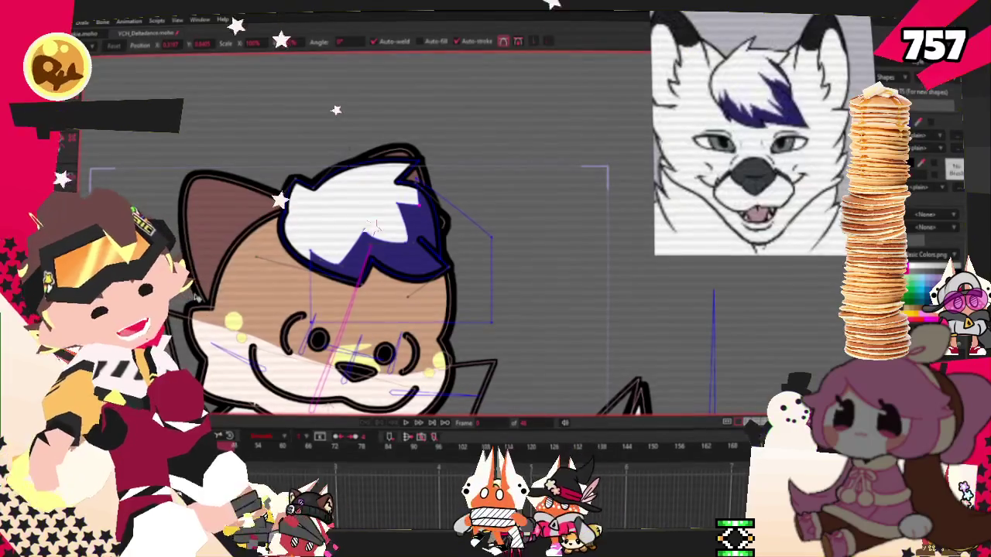
scroll(429, 243, down, 2)
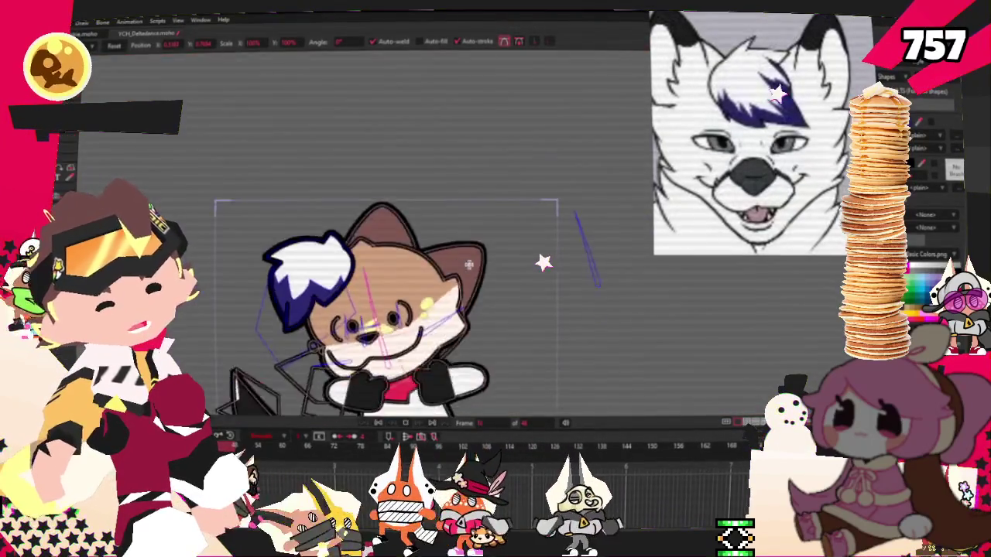
scroll(413, 362, up, 1)
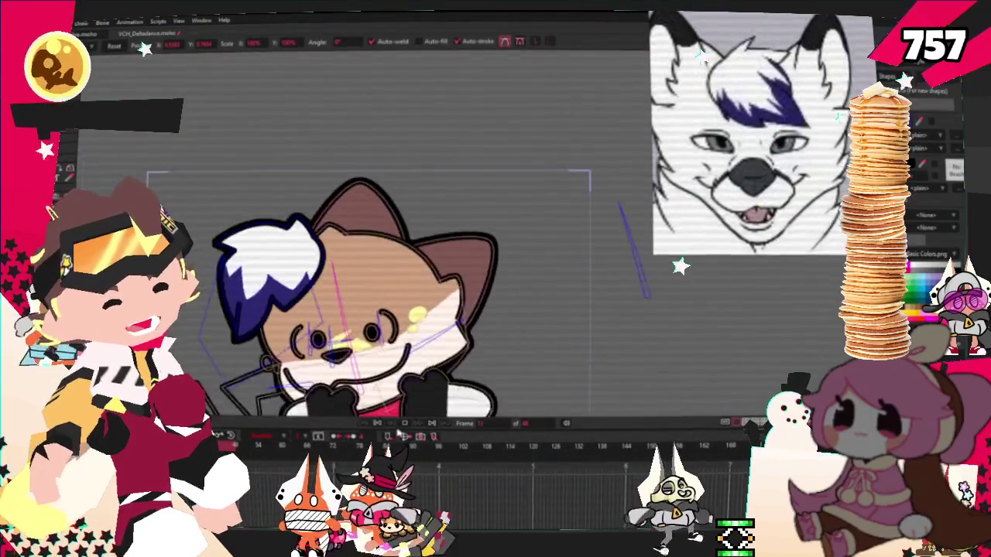
scroll(365, 185, up, 2)
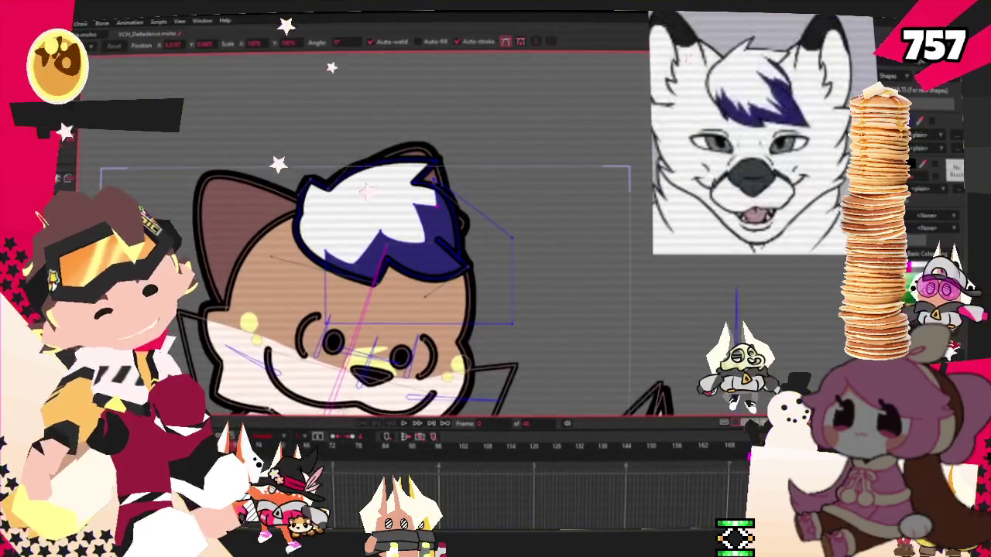
click(446, 223)
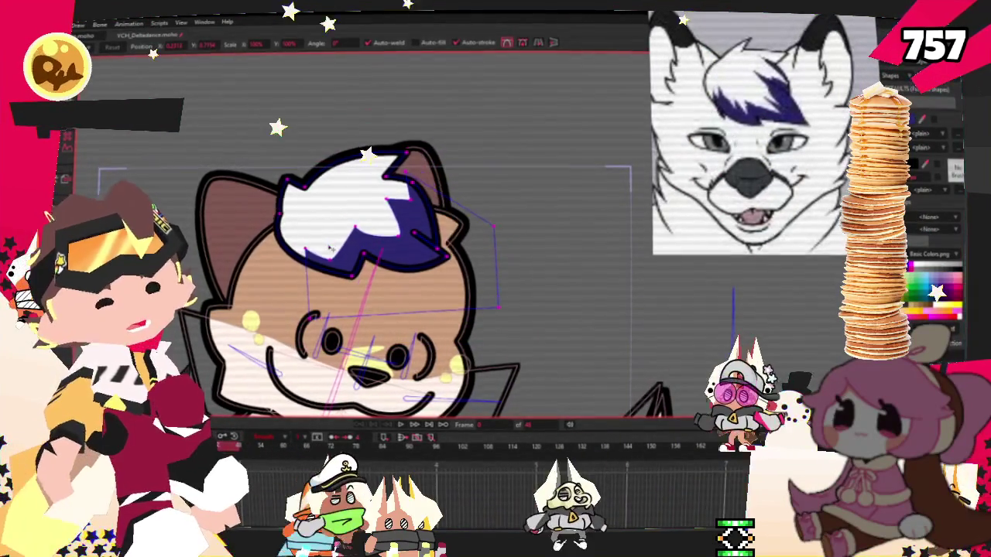
drag(352, 250, 372, 257)
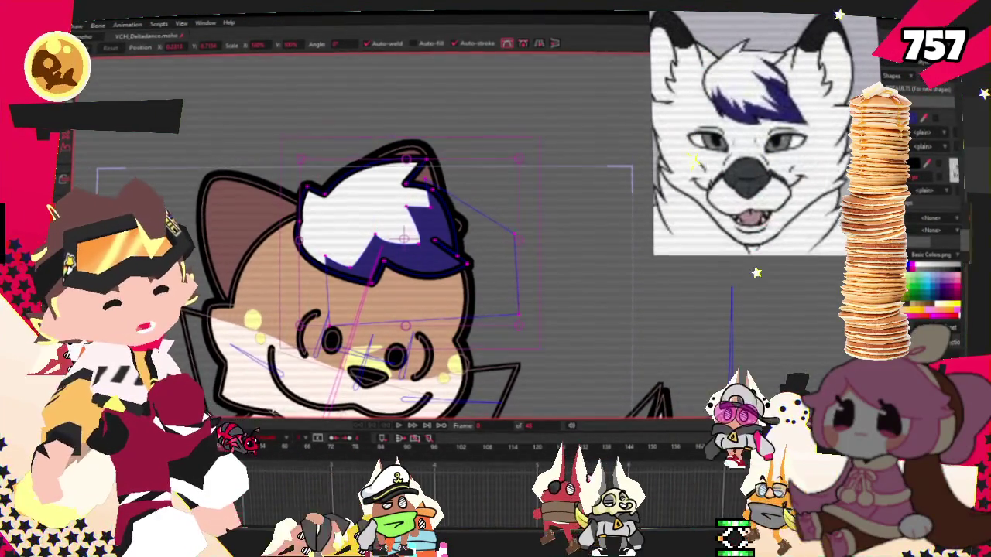
key(ctrl+d)
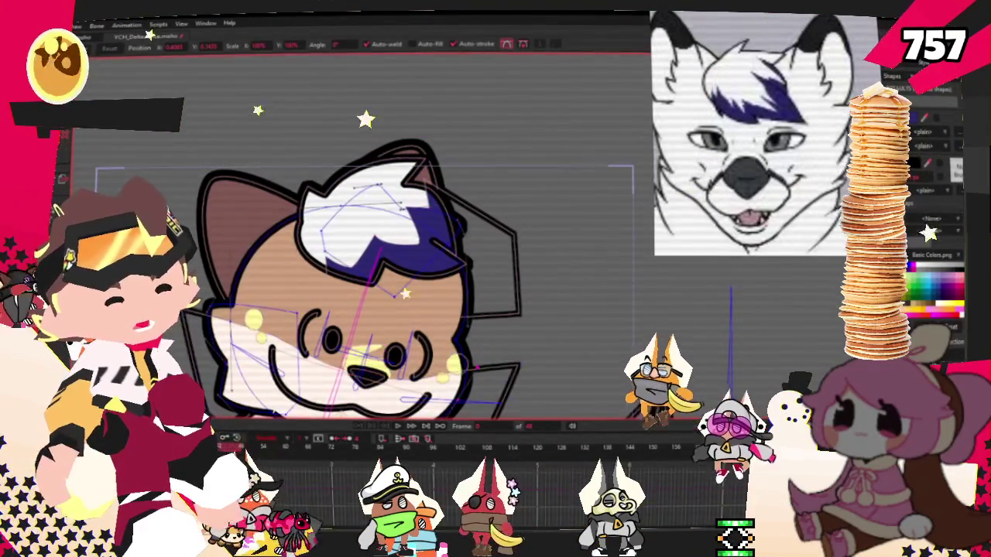
key(g)
scroll(353, 210, up, 3)
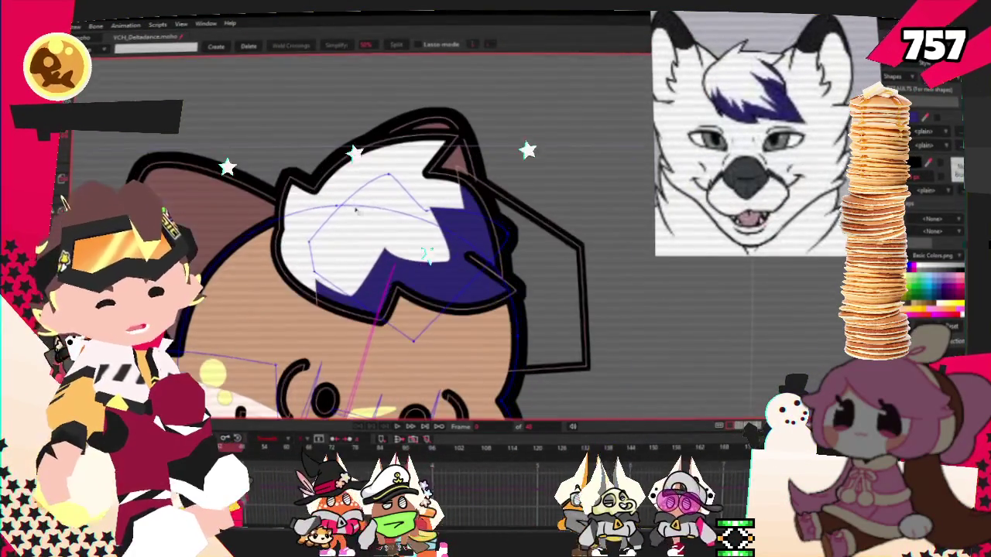
- With the Select Bone tool active, step the dance animation forward one frame
scroll(353, 211, down, 3)
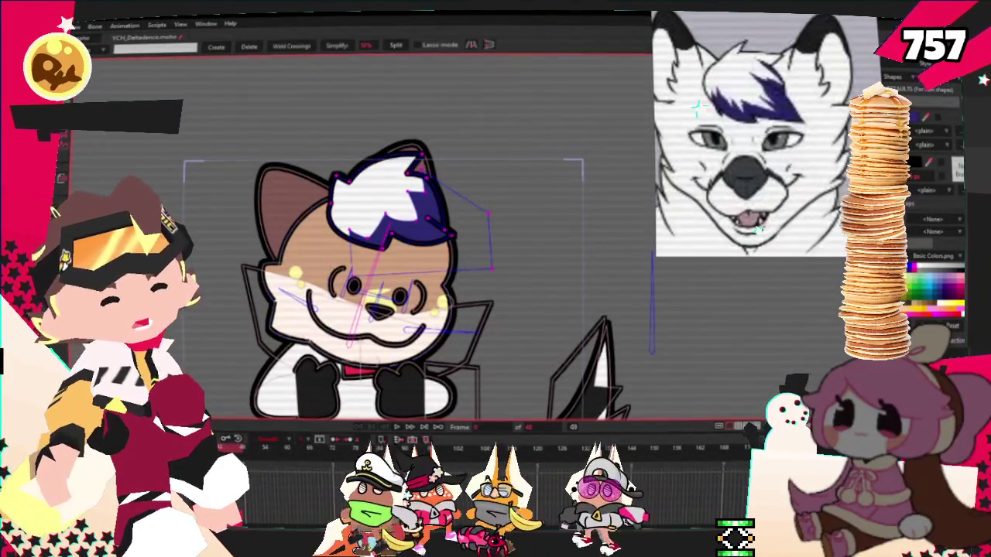
key(z)
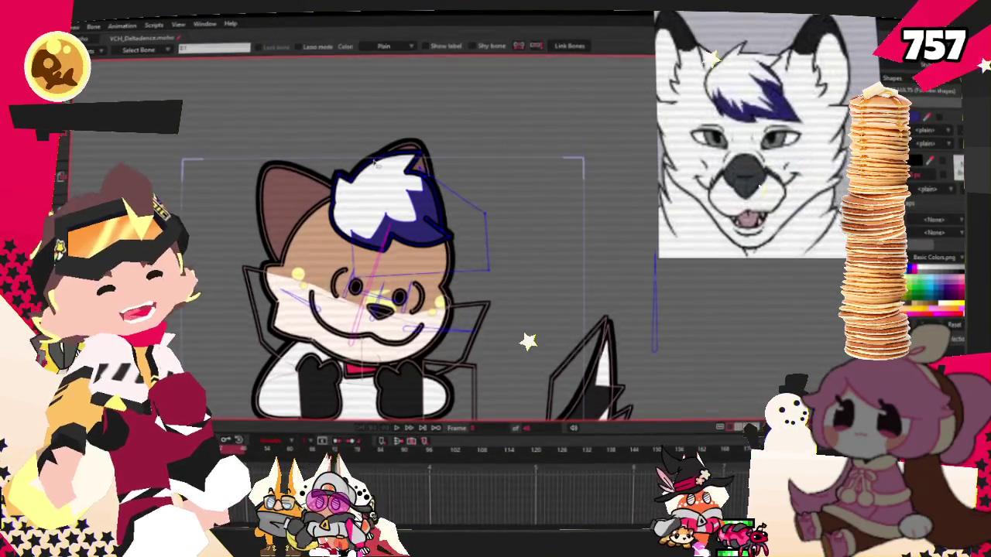
scroll(374, 164, up, 3)
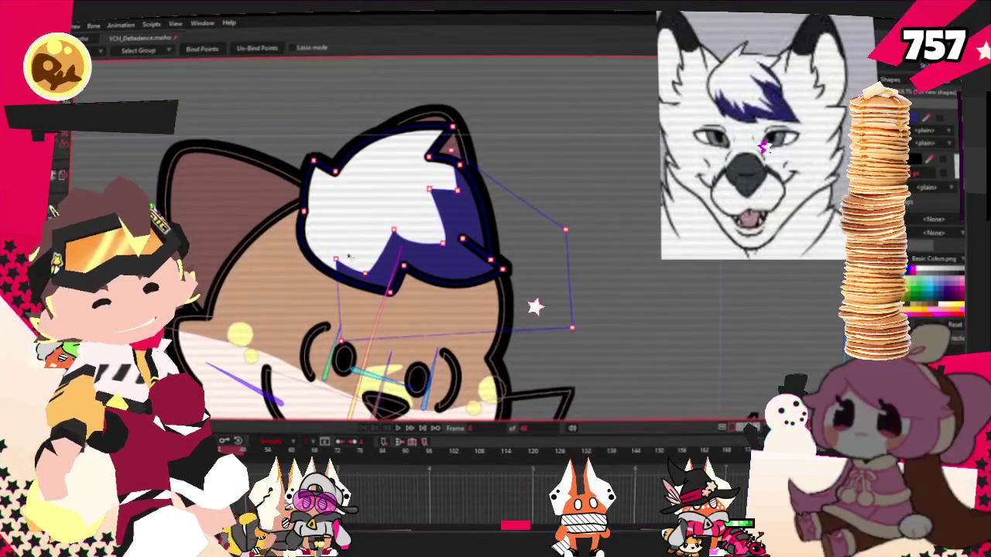
scroll(353, 292, down, 1)
click(402, 432)
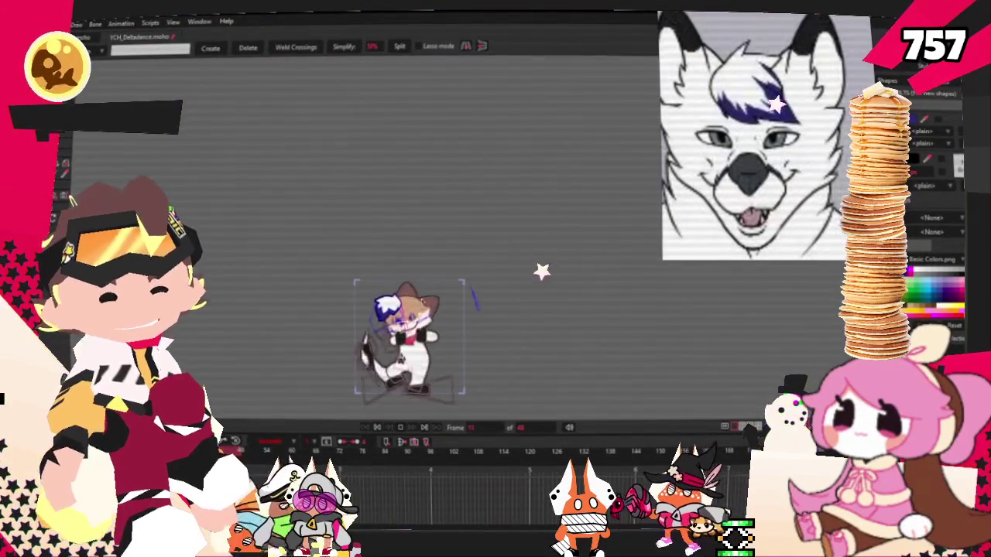
- Zoom the view in and out on the character while reviewing the dance
scroll(401, 333, up, 3)
scroll(400, 333, down, 1)
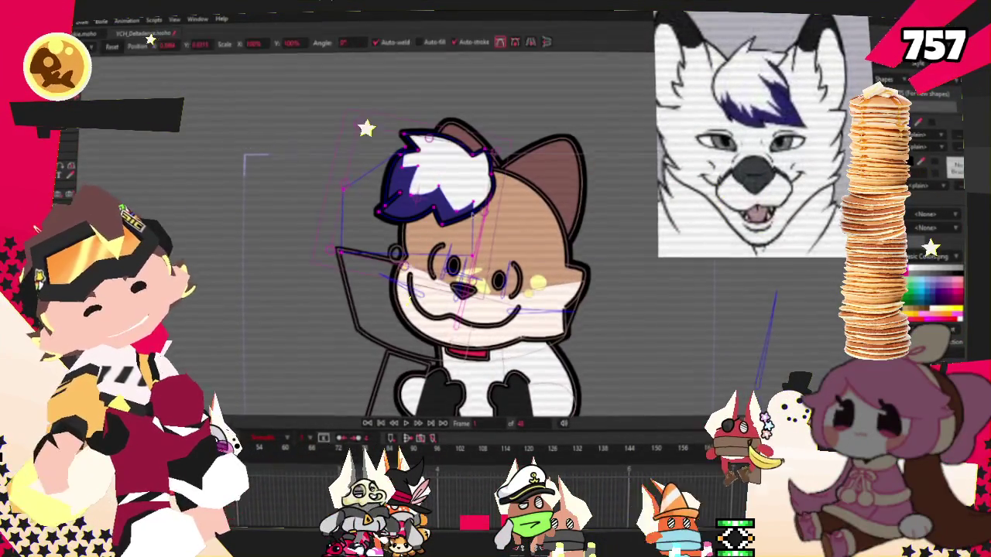
- Undo a trial rotation, then enlarge the hair tuft and shift it slightly right
key(t)
drag(349, 188, 332, 203)
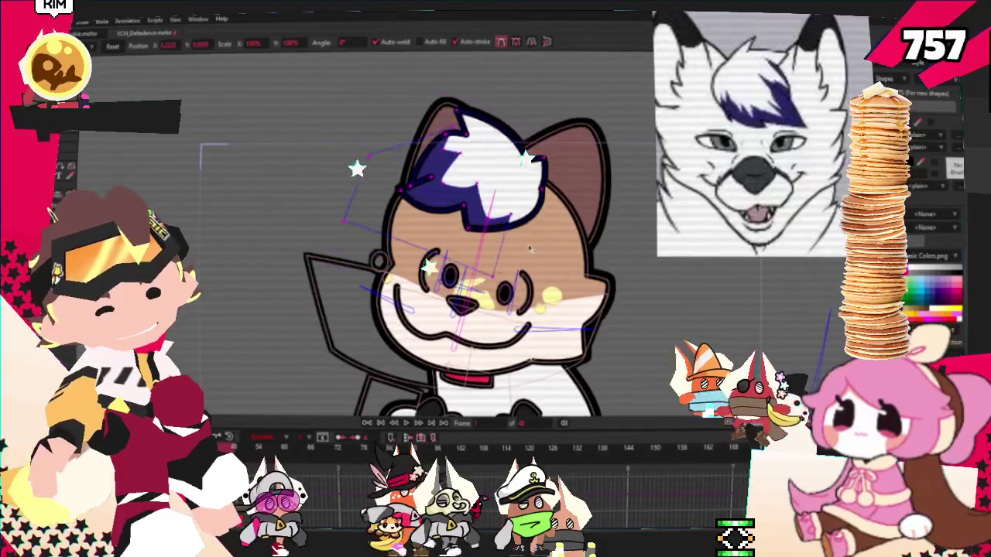
key(ctrl+z)
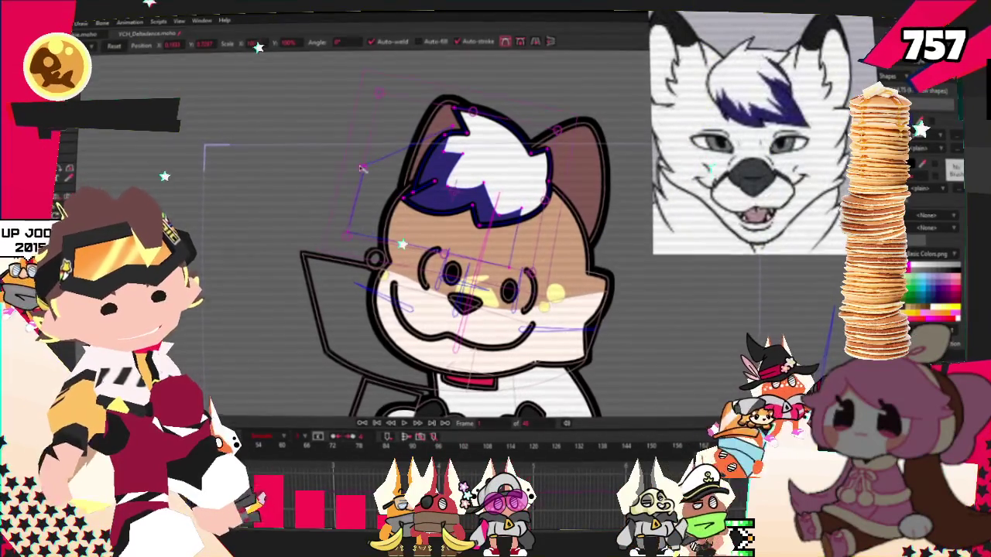
click(477, 210)
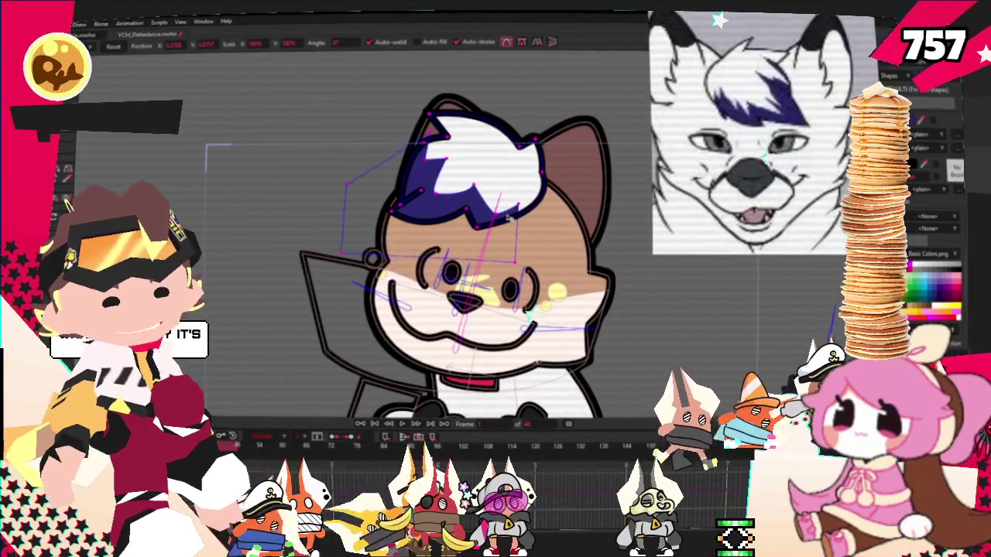
drag(508, 219, 515, 218)
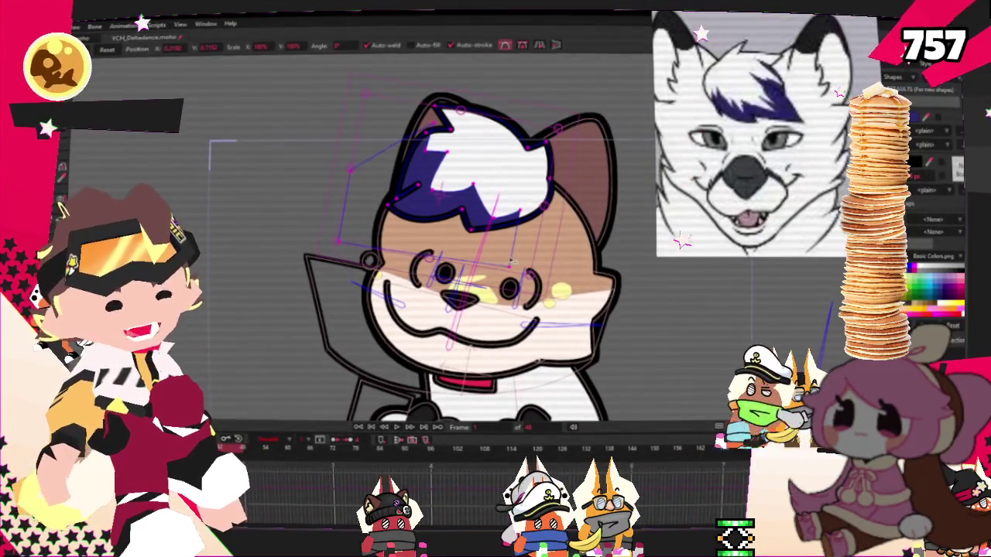
drag(314, 299, 246, 329)
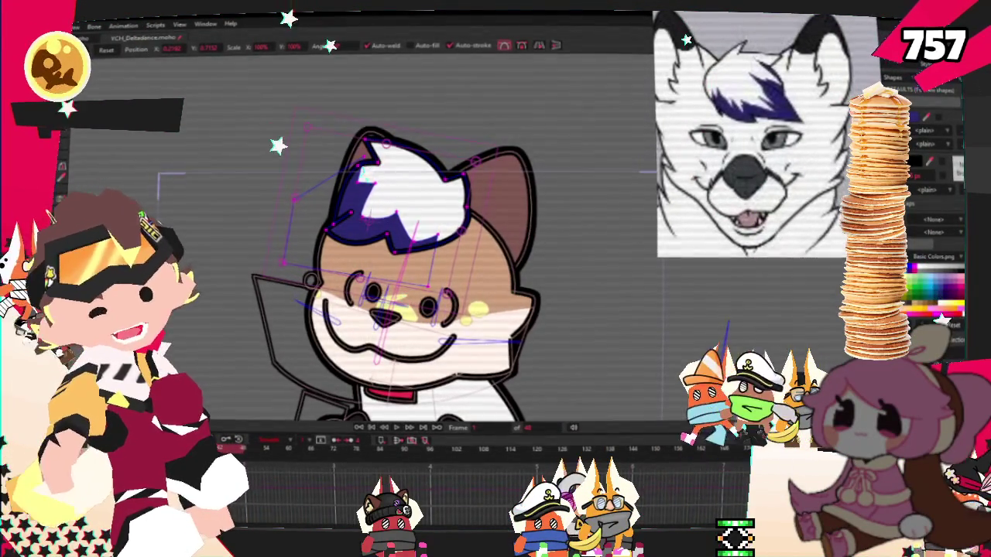
- Play the dance animation to check the tuft, stopping around frame 24 of 48
key(space)
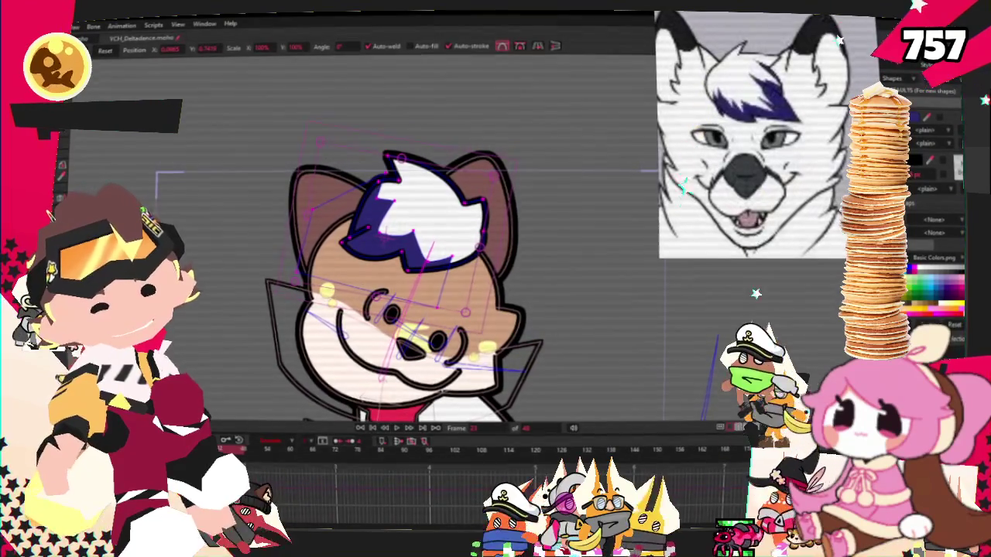
key(ctrl+Right)
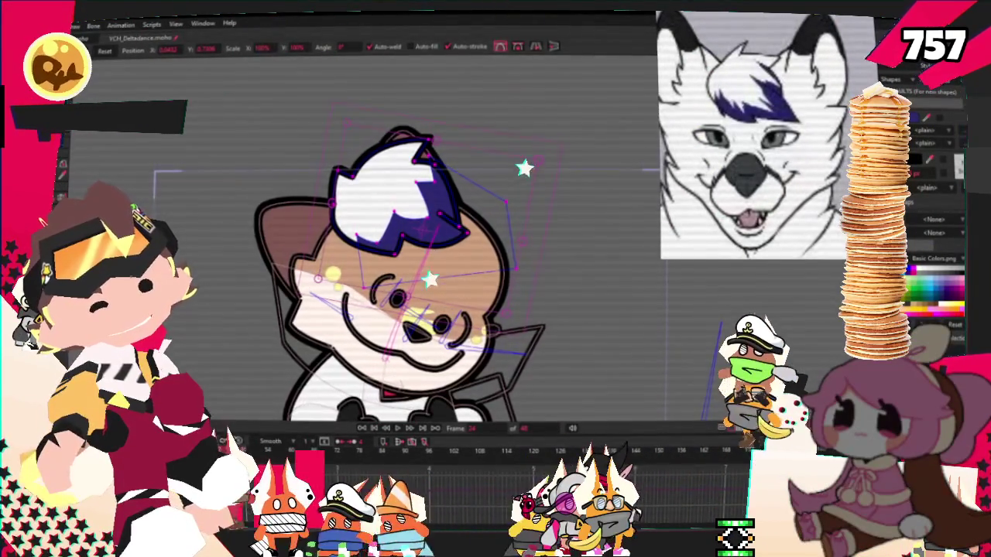
scroll(399, 271, down, 2)
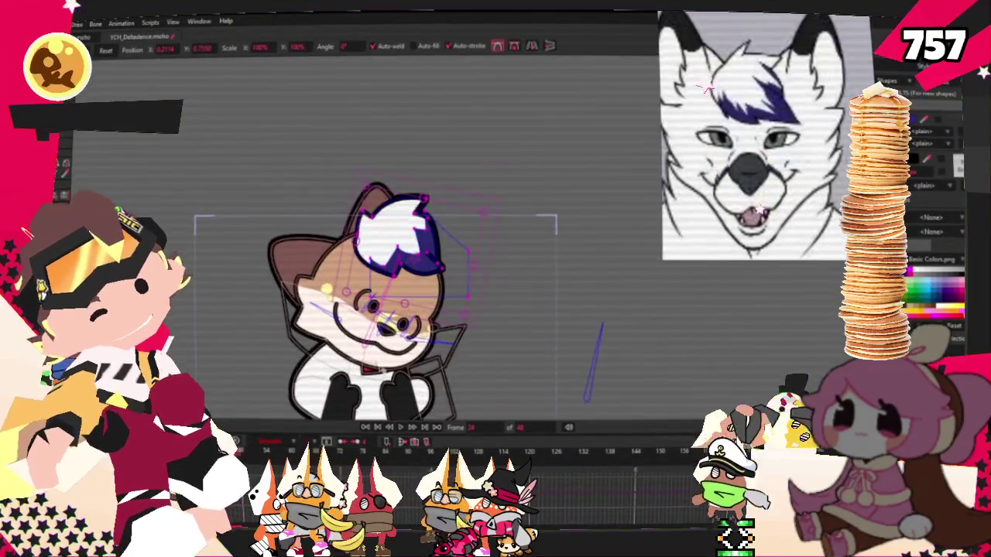
scroll(368, 309, up, 2)
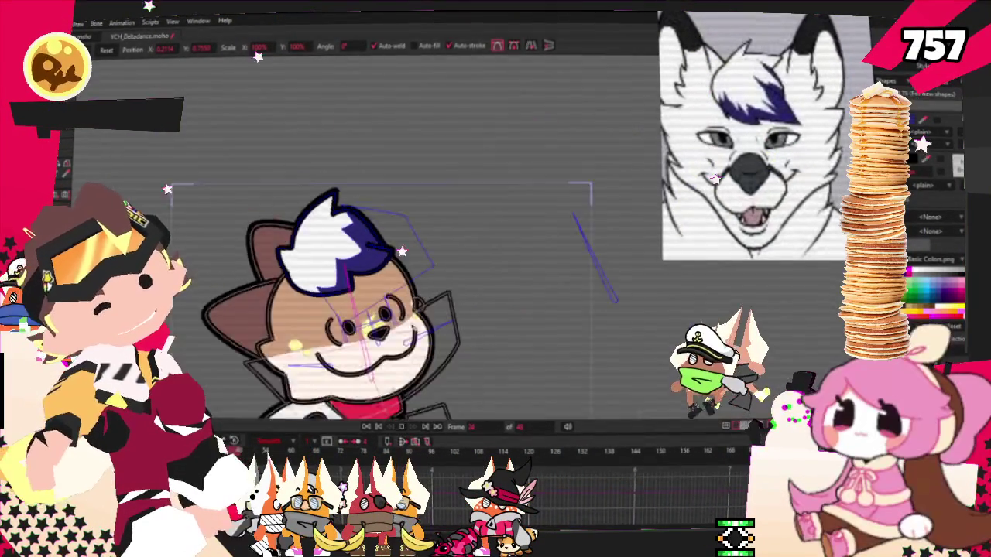
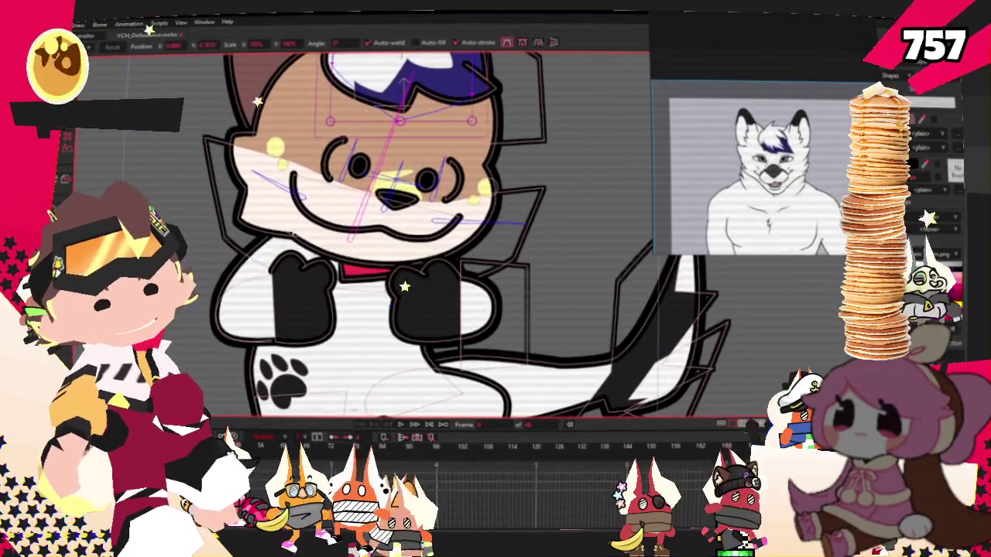
- Play the dance to check the purple-streaked hair and tail, restoring the accidentally deleted left ear
click(263, 298)
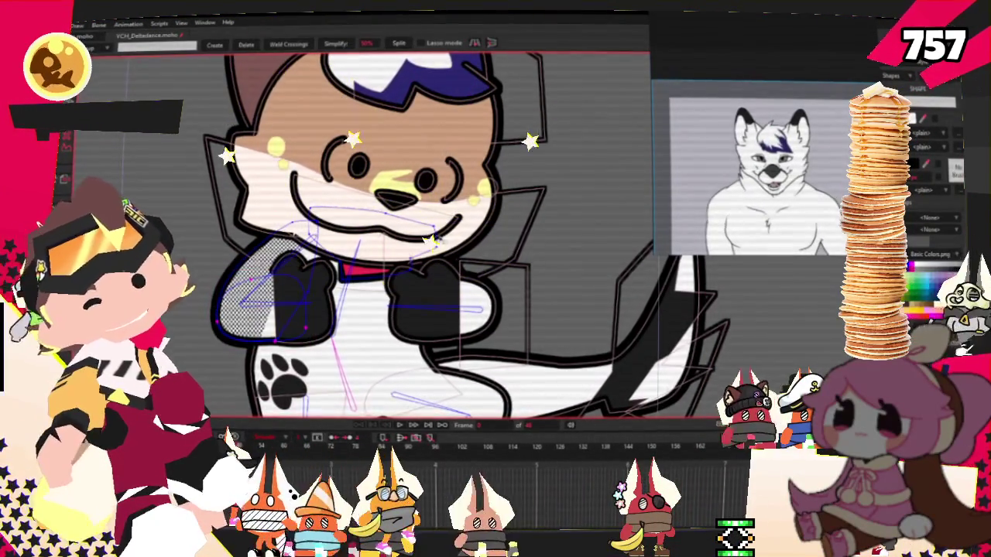
key(g)
scroll(409, 242, up, 3)
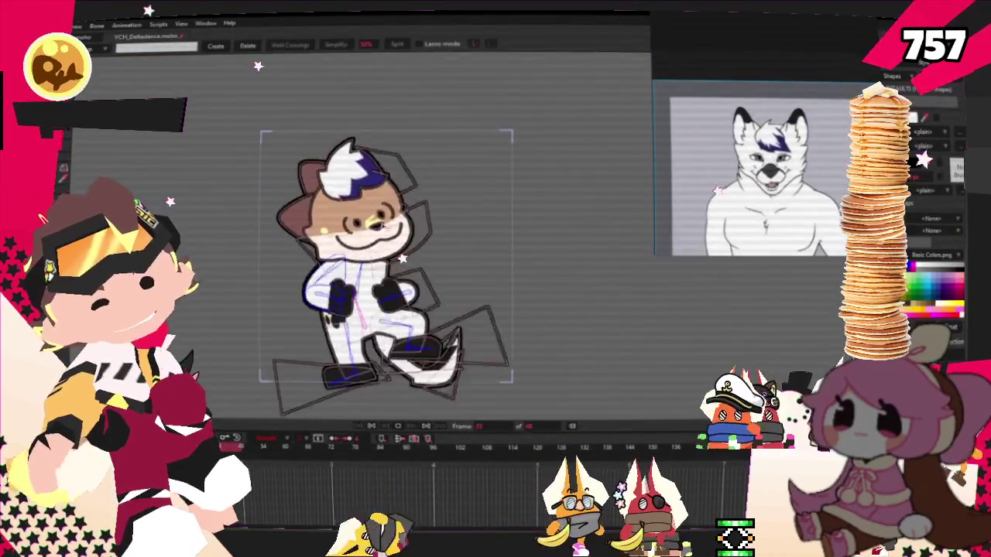
scroll(781, 184, up, 2)
scroll(782, 184, up, 2)
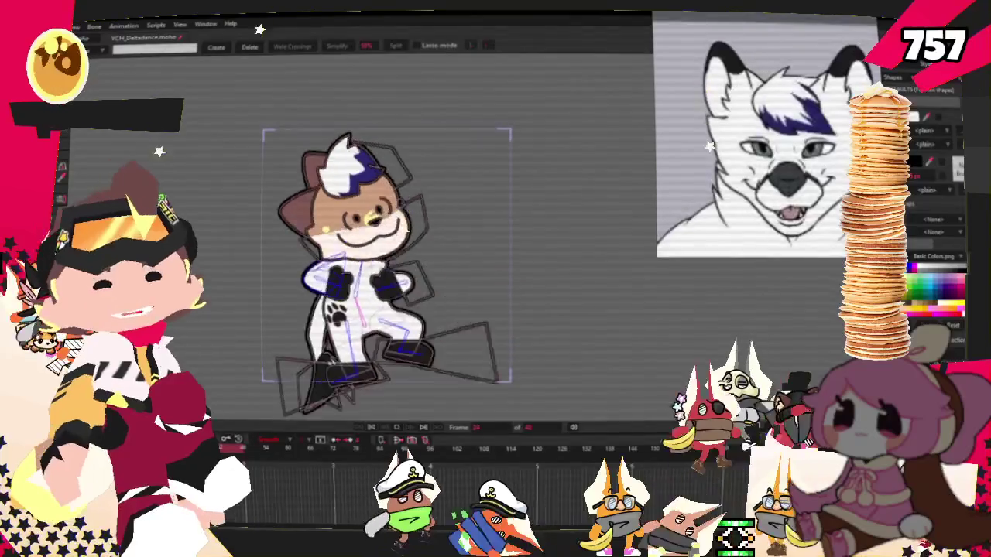
scroll(466, 293, up, 2)
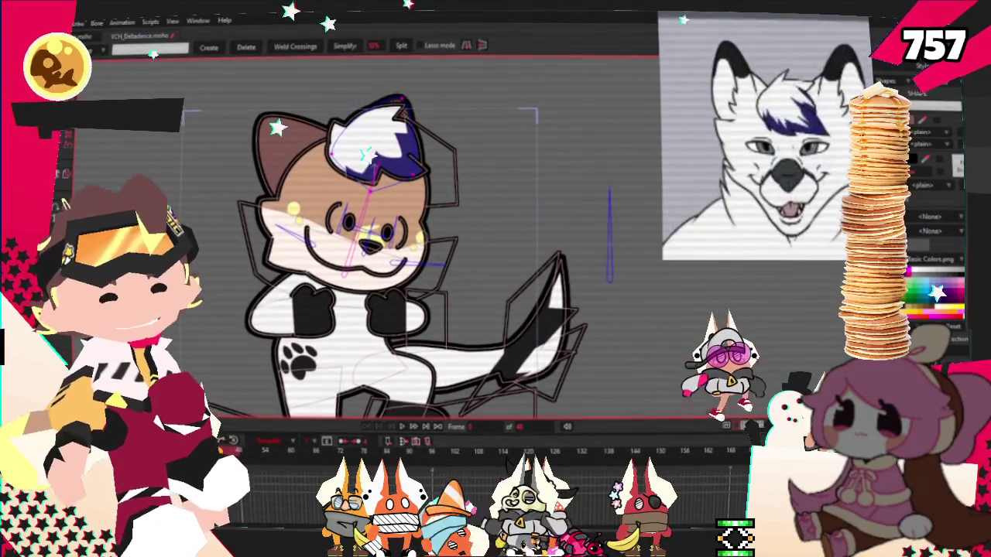
scroll(471, 158, up, 1)
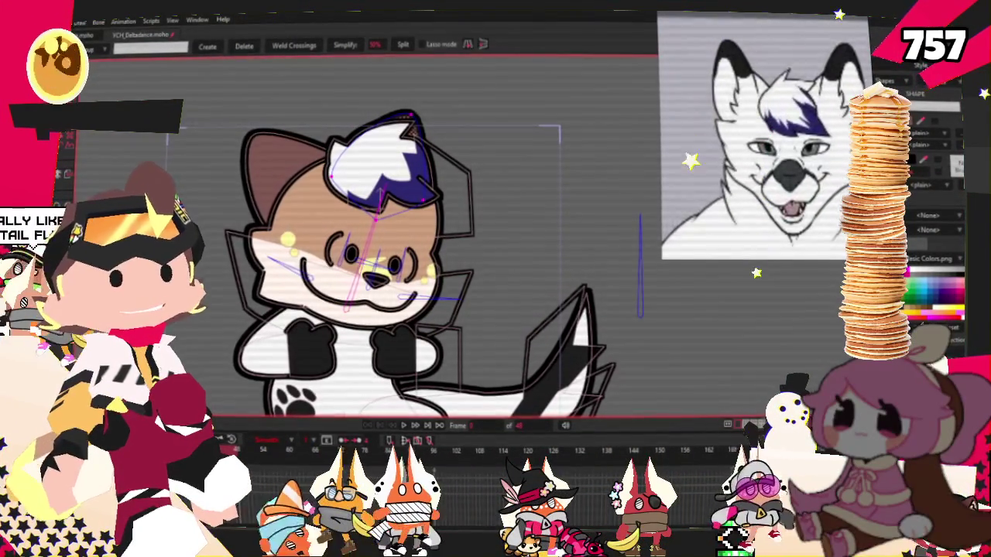
key(Delete)
key(ctrl+z)
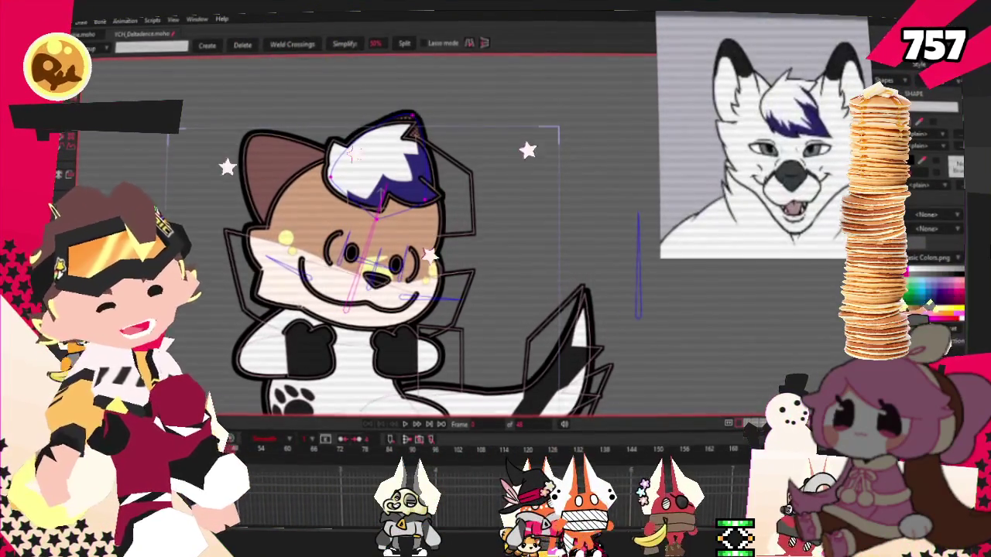
key(g)
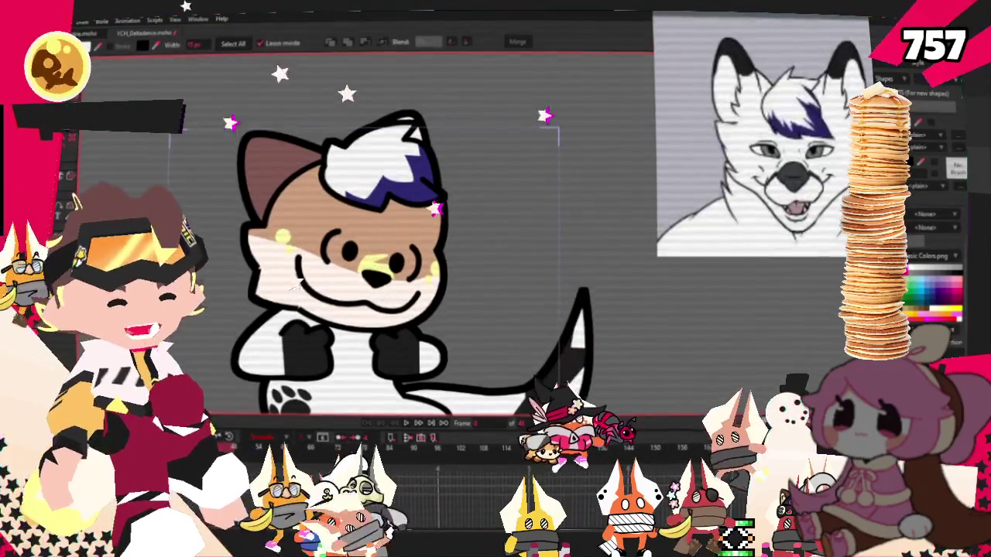
- Recolour the brown left ear fill to white
click(271, 170)
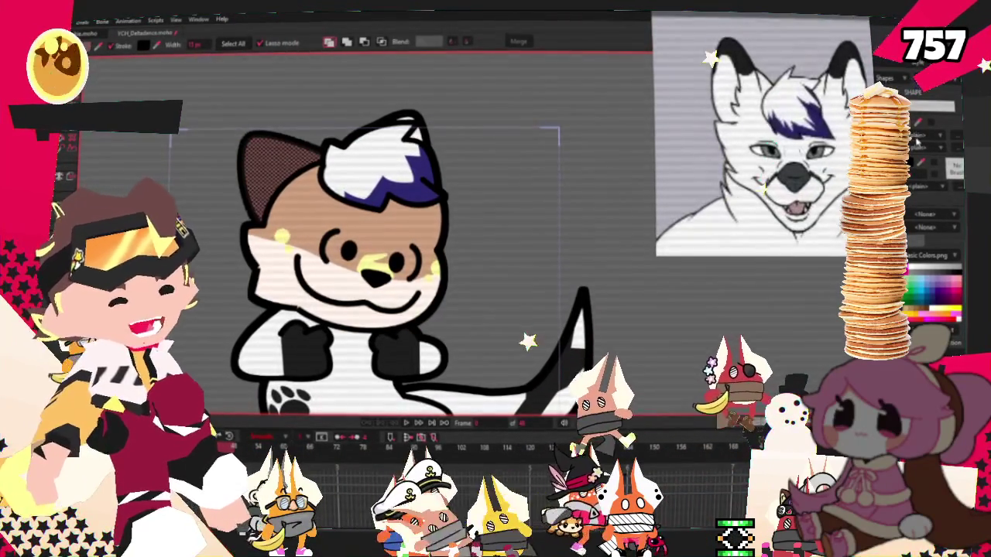
click(527, 266)
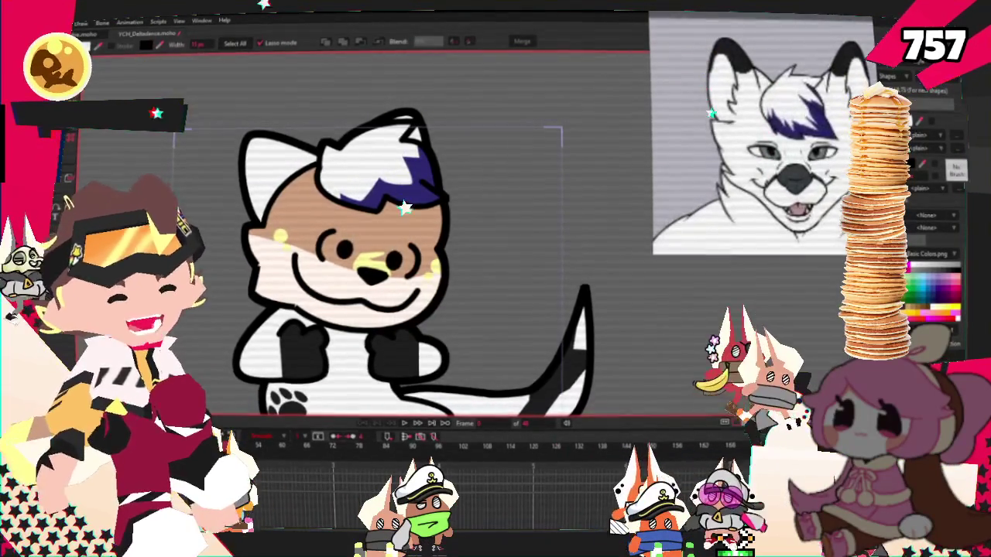
scroll(324, 192, up, 2)
key(ctrl+d)
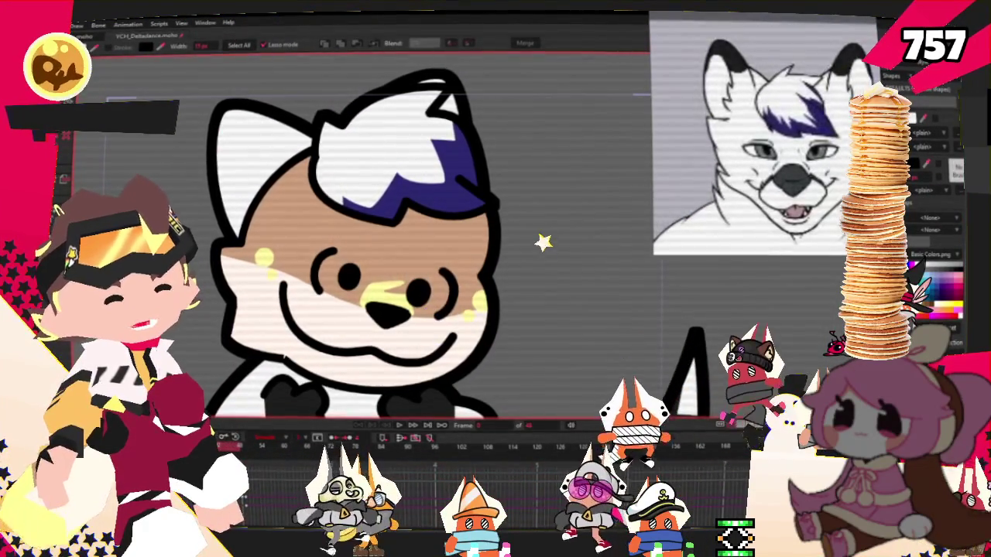
scroll(277, 249, up, 3)
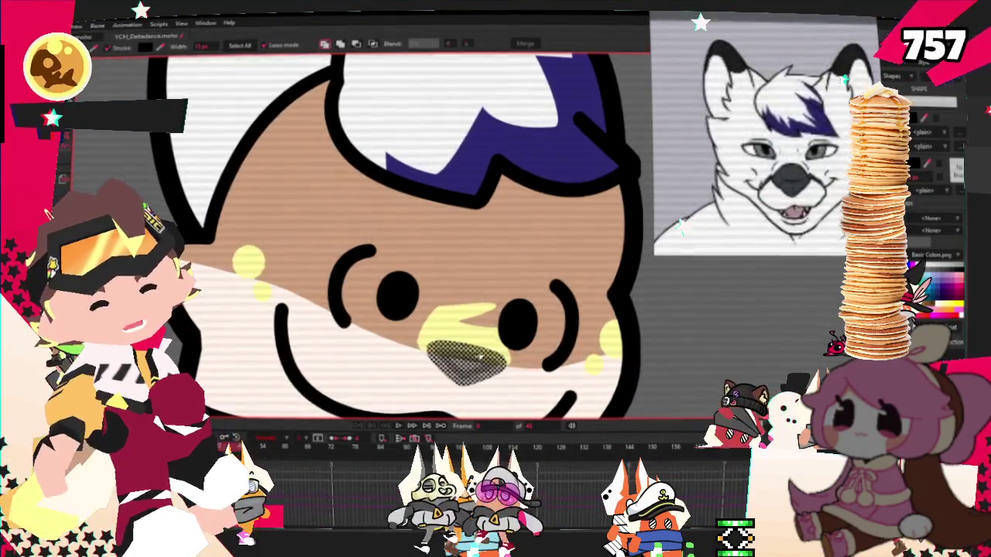
- Set the nose and face fills to white so the head matches the reference
click(464, 358)
scroll(768, 149, up, 2)
scroll(768, 149, up, 2)
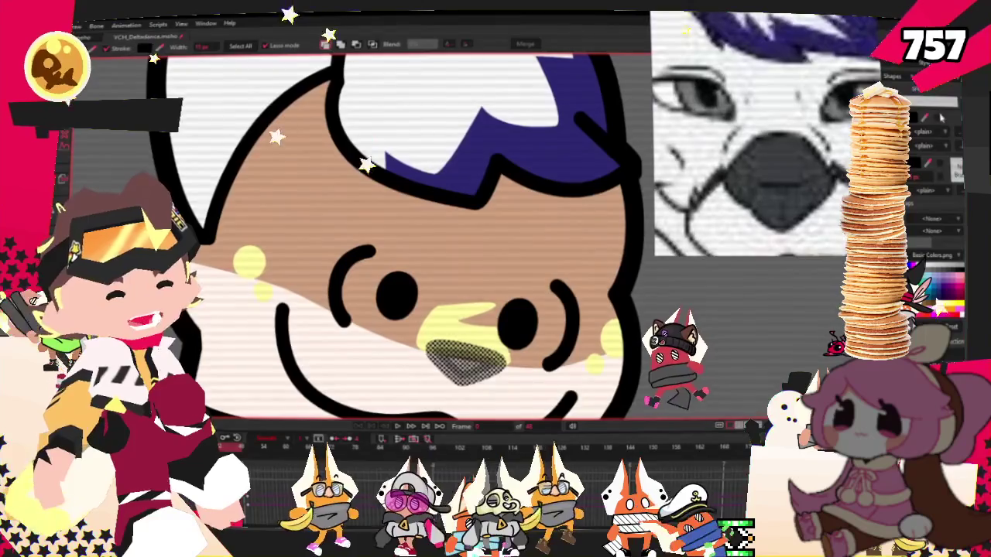
scroll(443, 272, down, 1)
scroll(443, 272, down, 2)
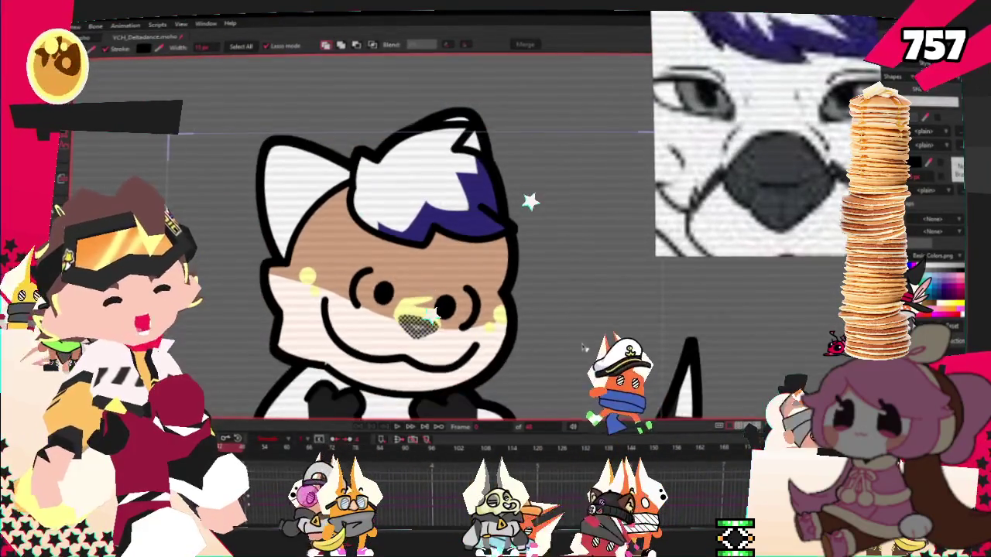
scroll(443, 273, down, 1)
scroll(443, 272, up, 1)
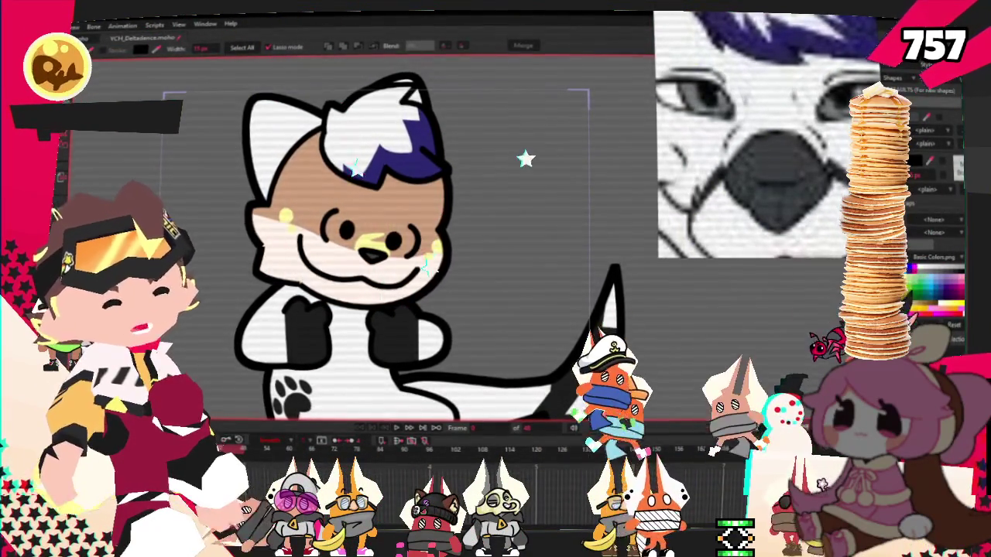
key(Right)
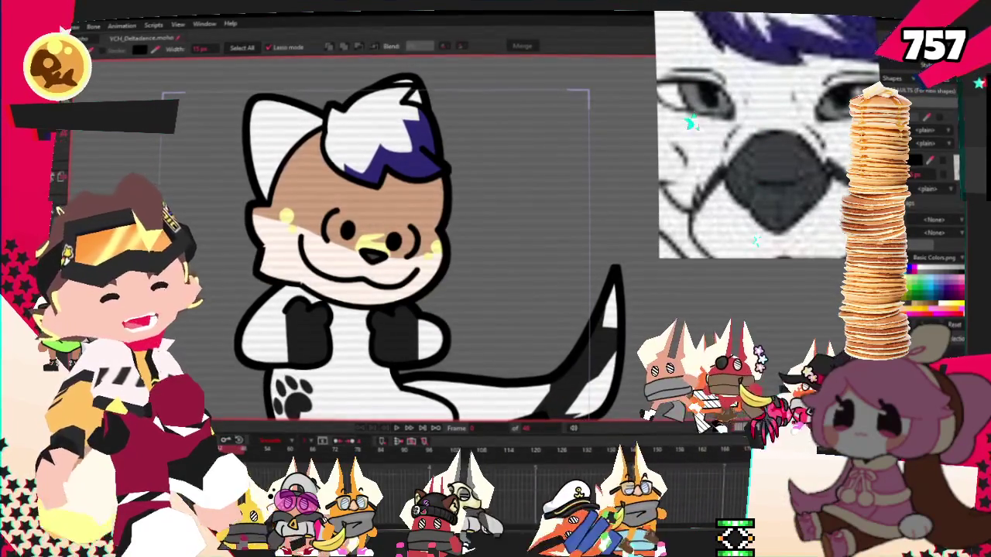
scroll(428, 243, up, 1)
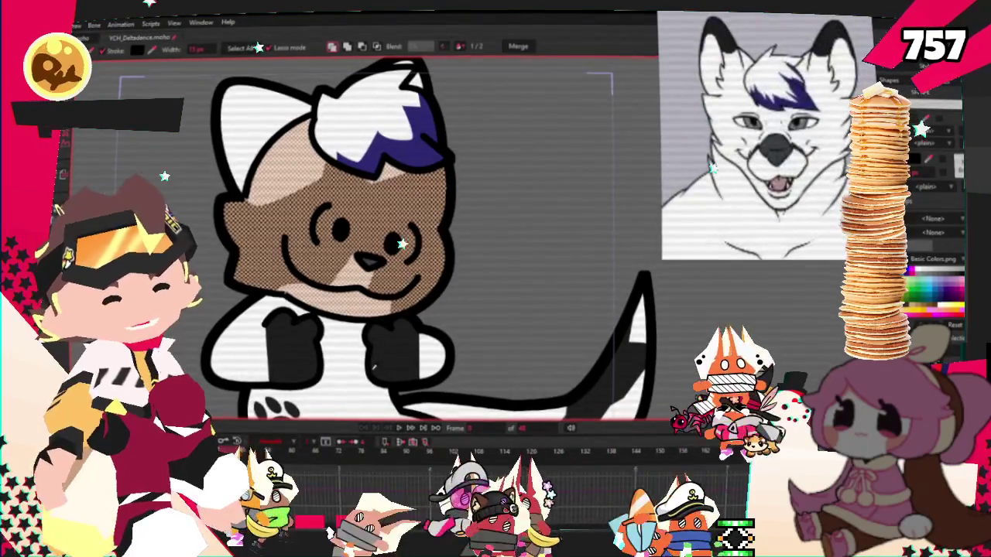
scroll(380, 329, up, 3)
scroll(336, 214, down, 3)
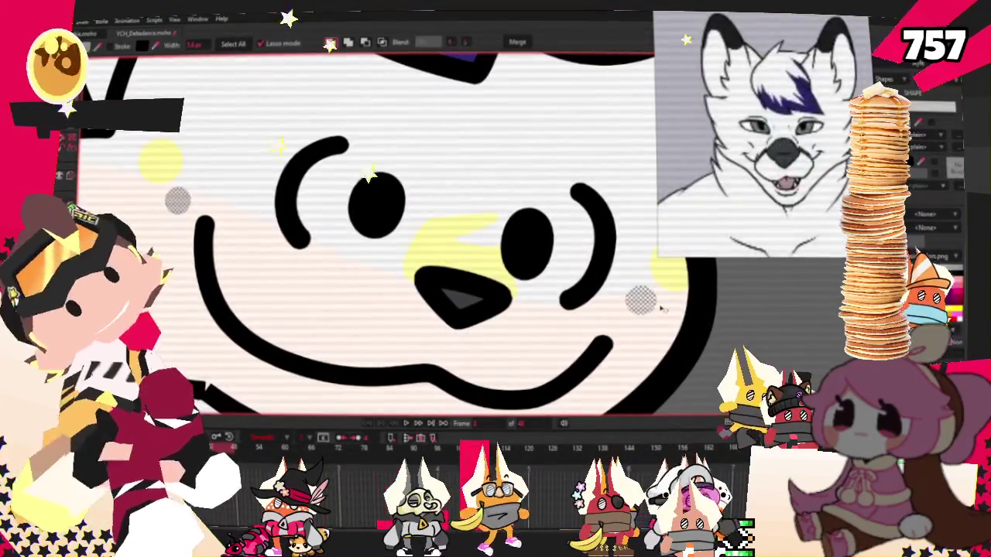
scroll(677, 294, down, 3)
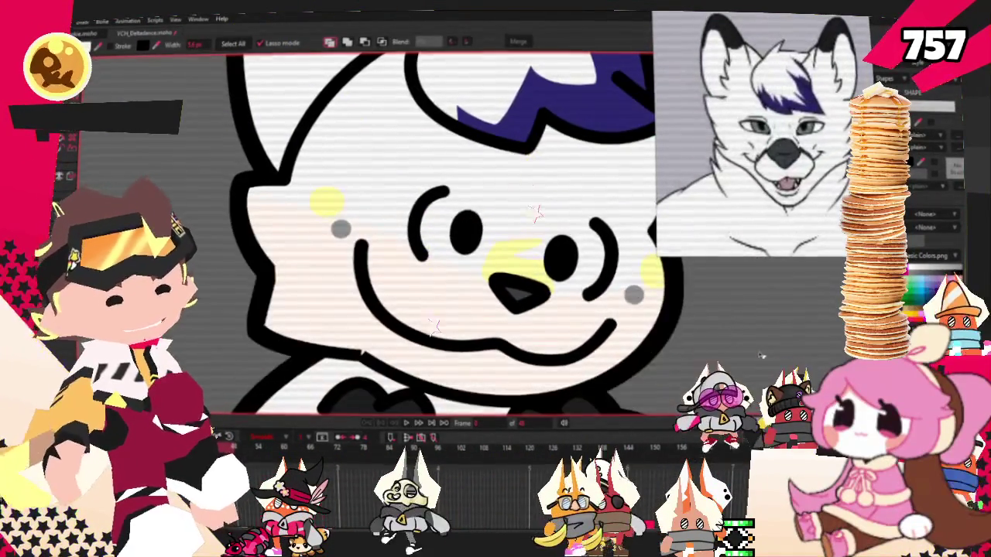
scroll(483, 281, up, 2)
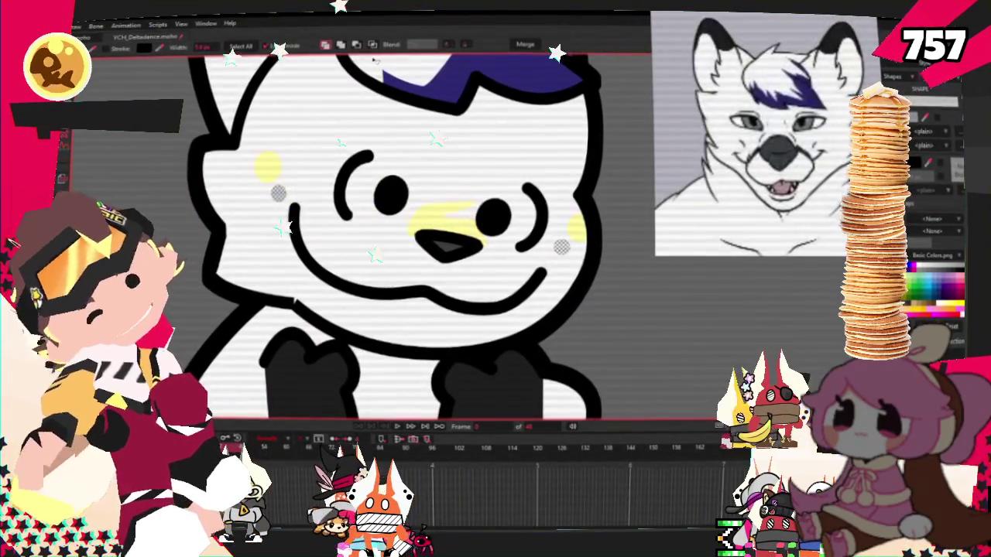
key(t)
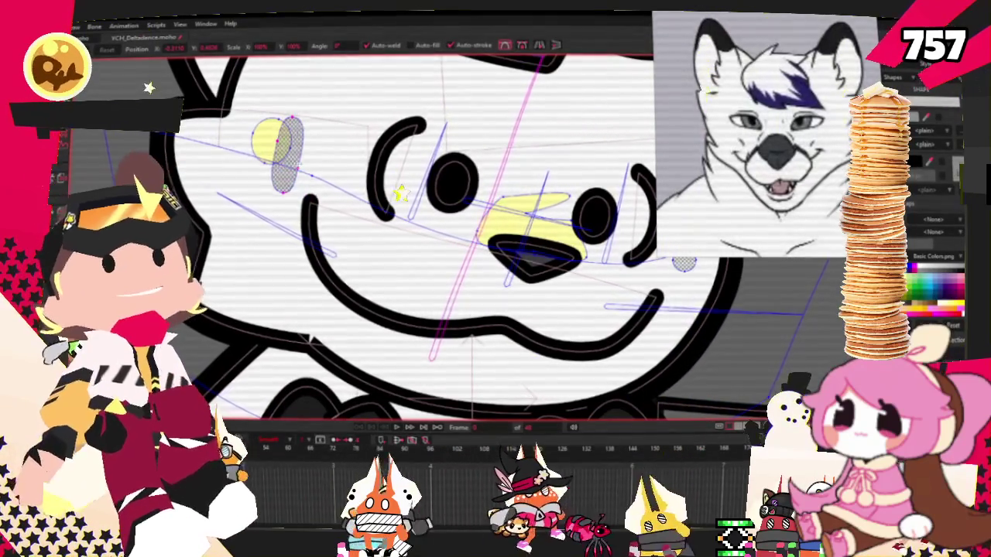
- Reposition the grey cheek shapes below each eye beside the nose
drag(287, 180, 262, 92)
key(ctrl+z)
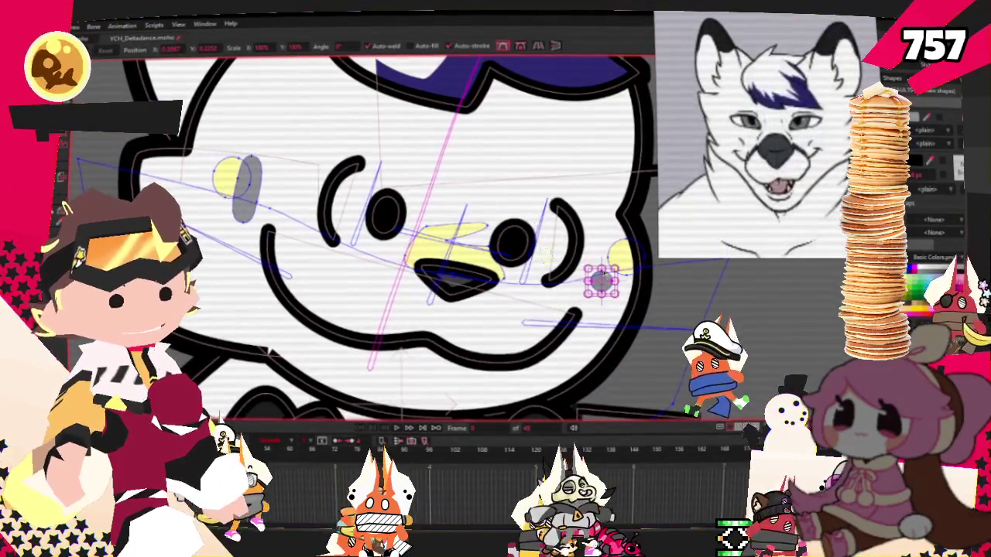
key(ctrl+z)
key(g)
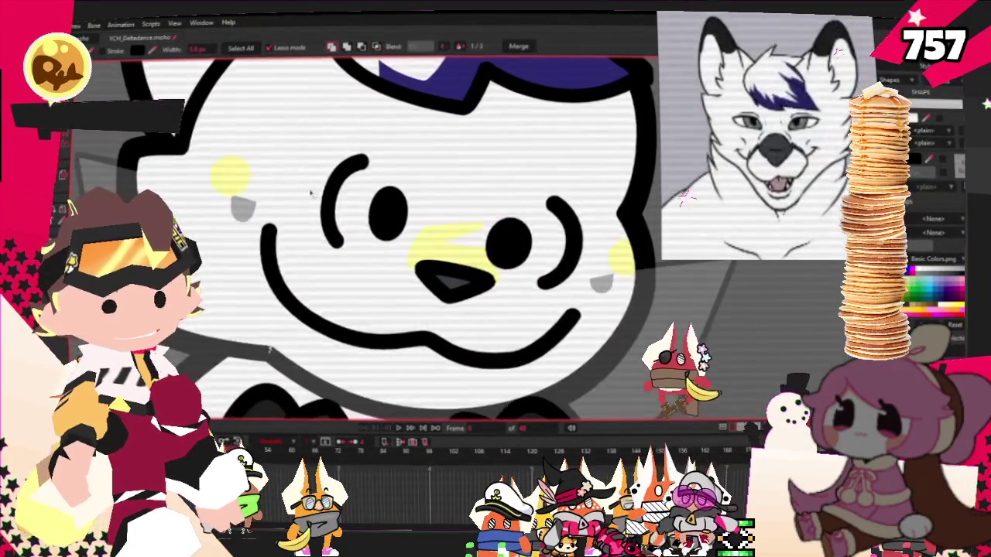
scroll(408, 178, down, 3)
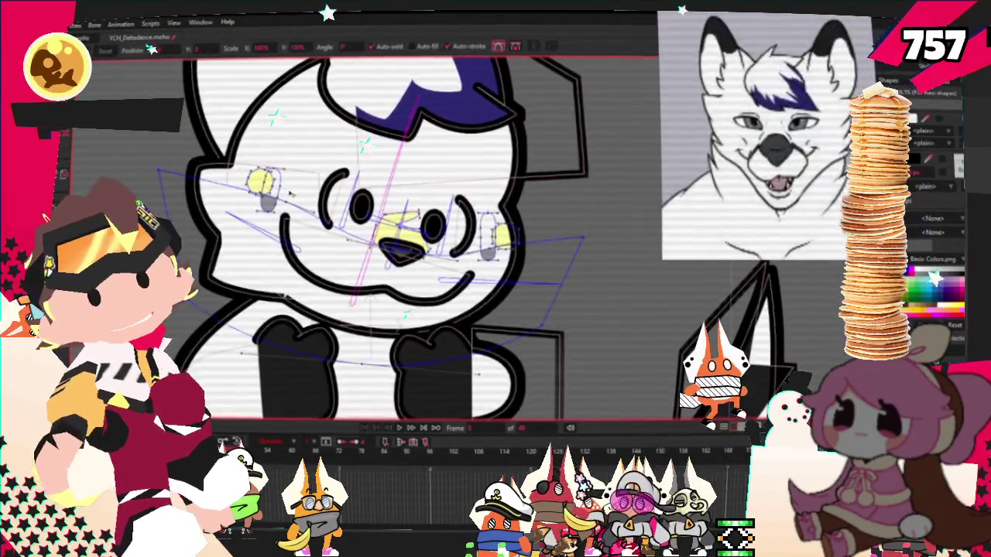
scroll(278, 172, up, 3)
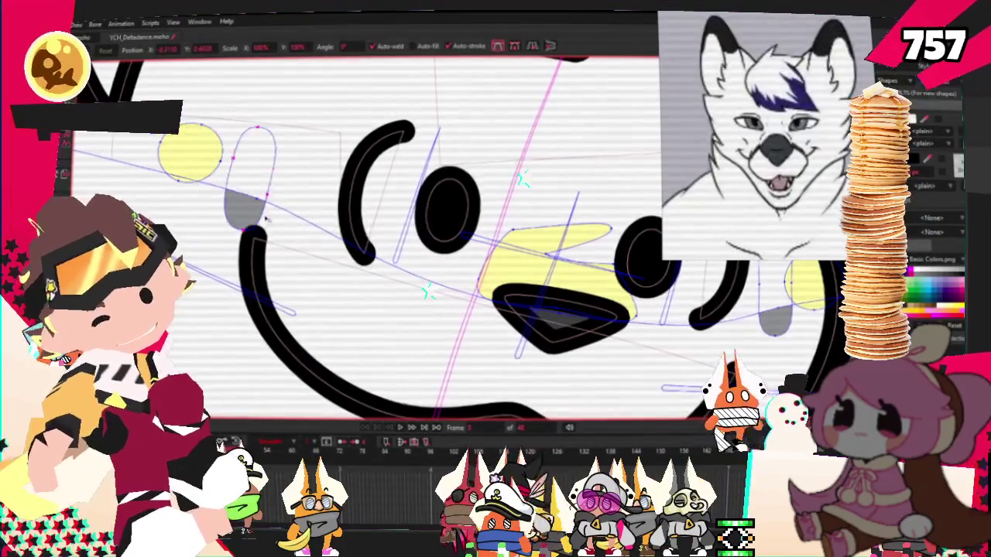
drag(249, 210, 465, 301)
scroll(452, 339, up, 2)
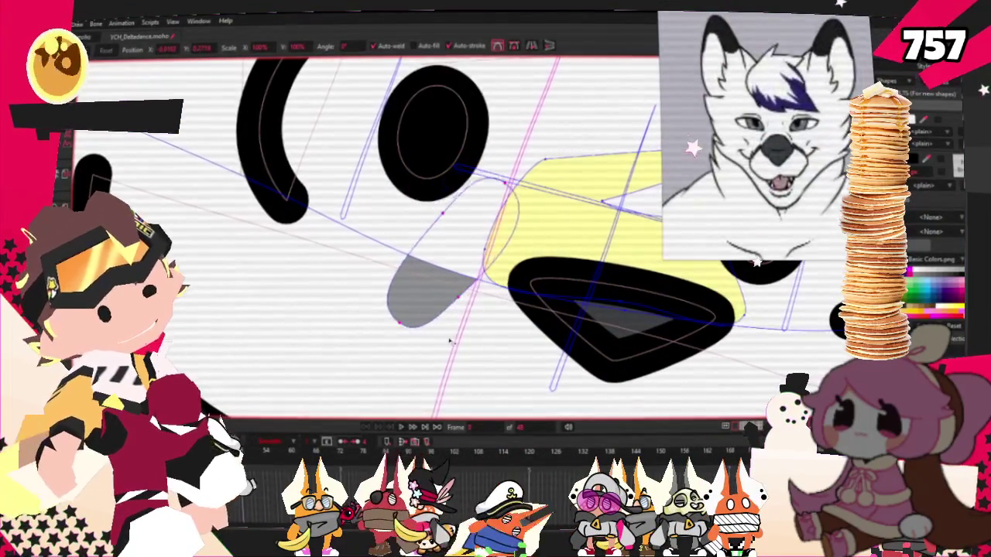
scroll(450, 339, down, 1)
click(422, 302)
scroll(422, 302, down, 2)
scroll(422, 302, up, 3)
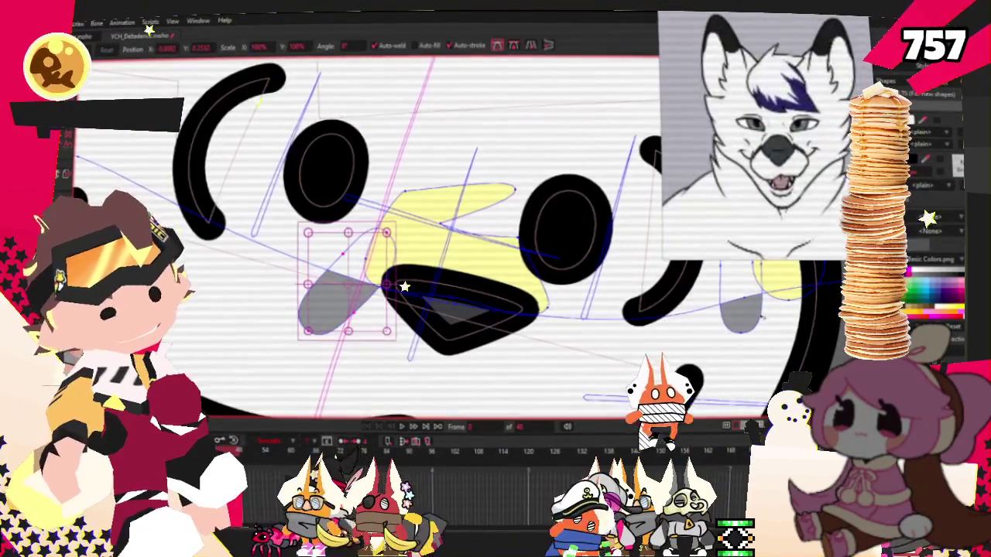
drag(741, 309, 549, 356)
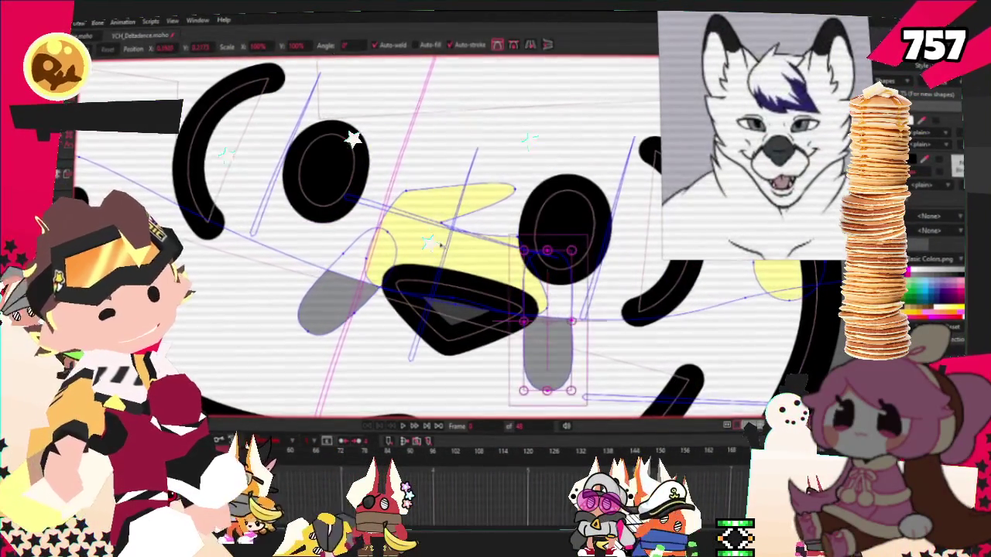
- Select both grey fang shapes under the nose
scroll(546, 254, down, 2)
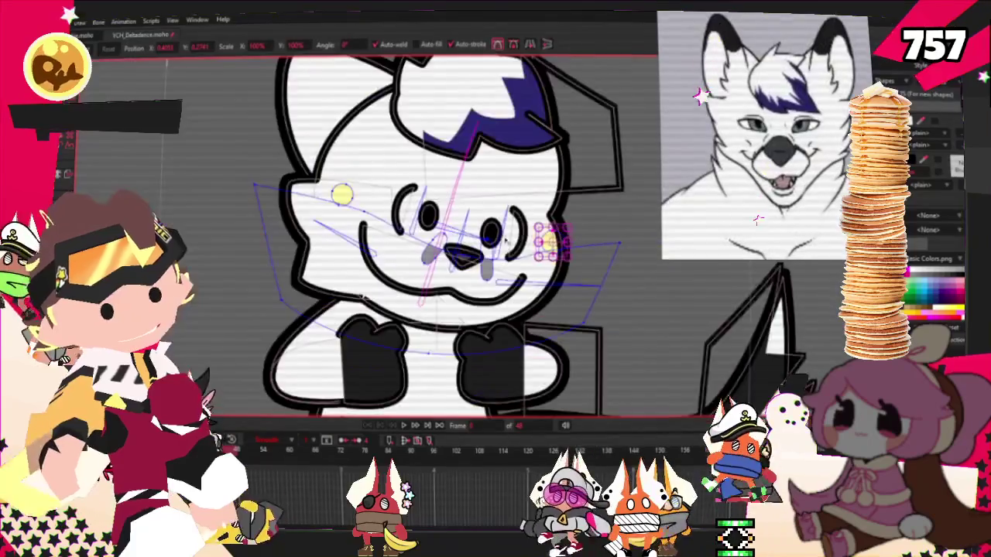
scroll(343, 195, up, 2)
scroll(442, 233, down, 3)
scroll(561, 270, up, 4)
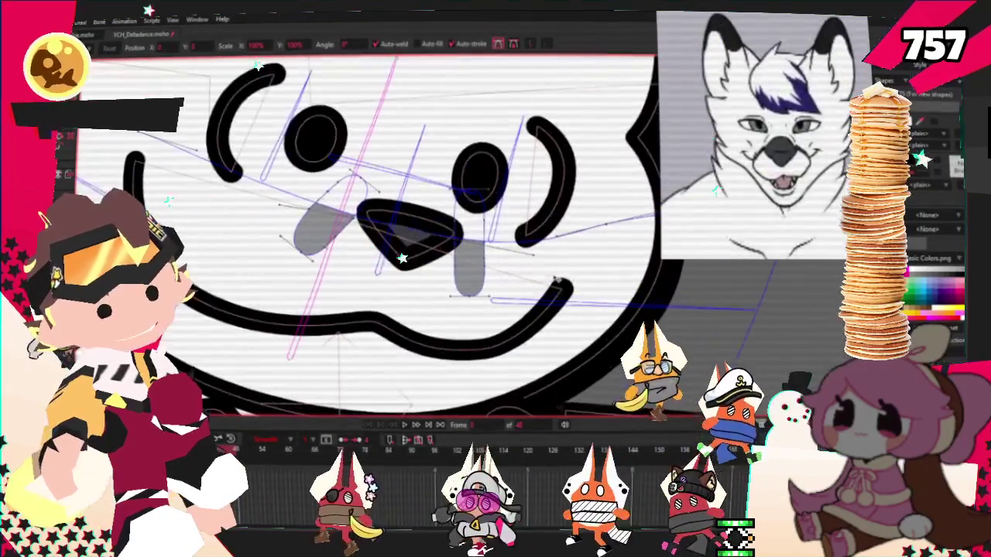
key(q)
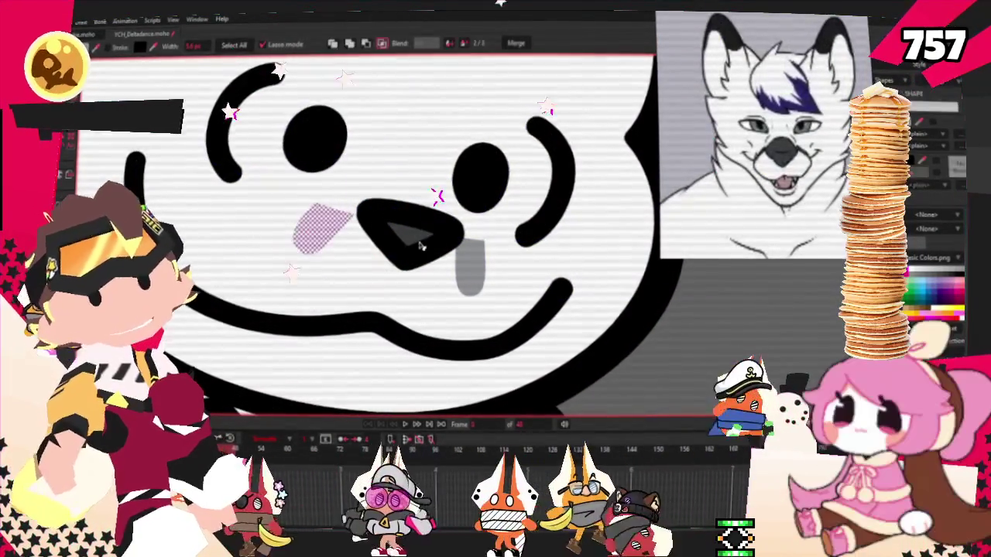
shift+click(469, 267)
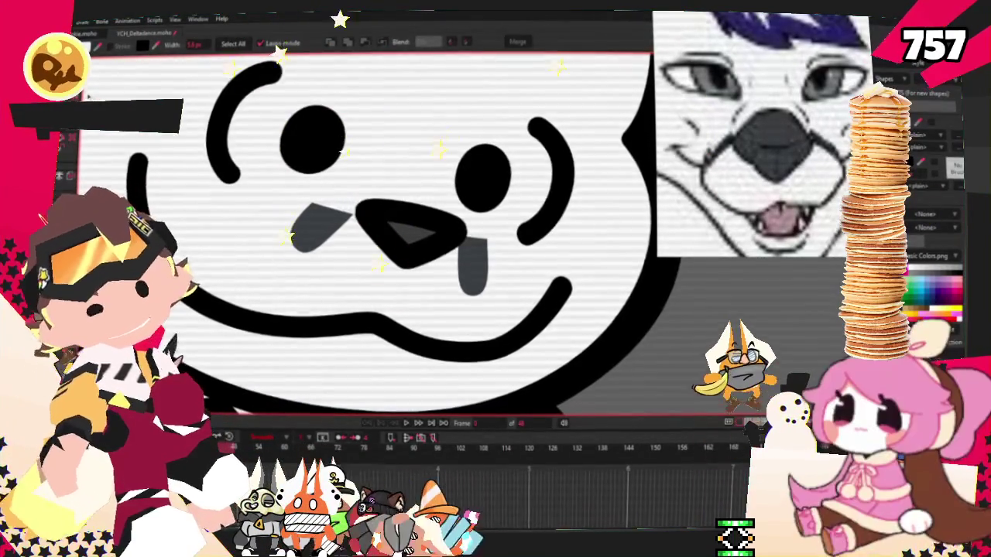
- Nudge the left fang's points so both fangs sit evenly under the muzzle
key(c)
scroll(348, 257, up, 2)
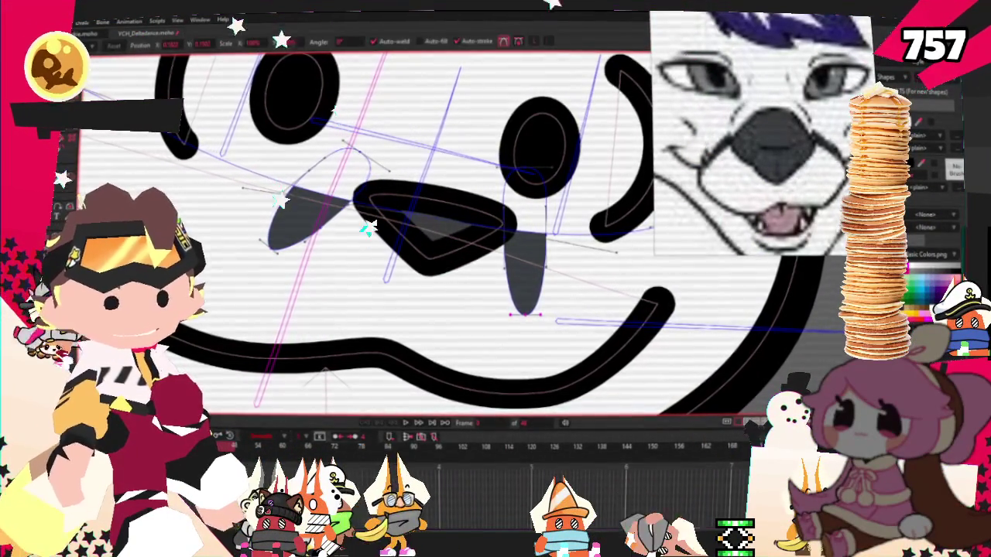
key(t)
scroll(362, 166, up, 3)
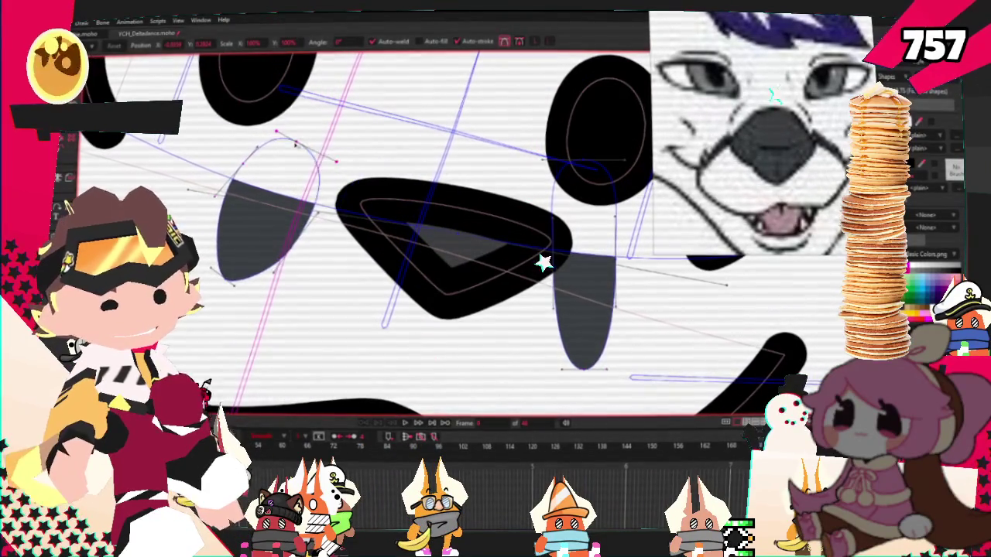
mouse_move(307, 177)
mouse_down()
mouse_move(574, 194)
mouse_move(584, 322)
mouse_up()
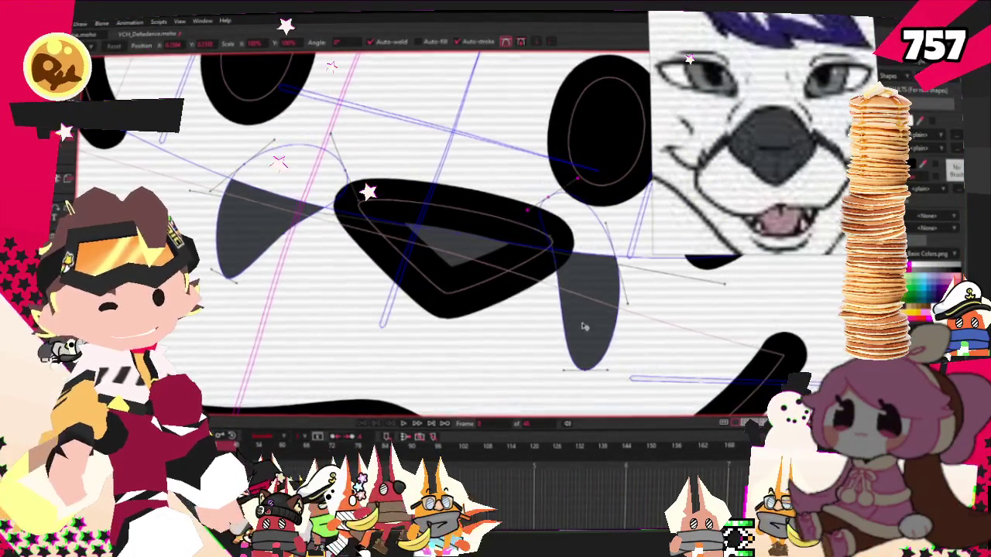
scroll(557, 310, down, 3)
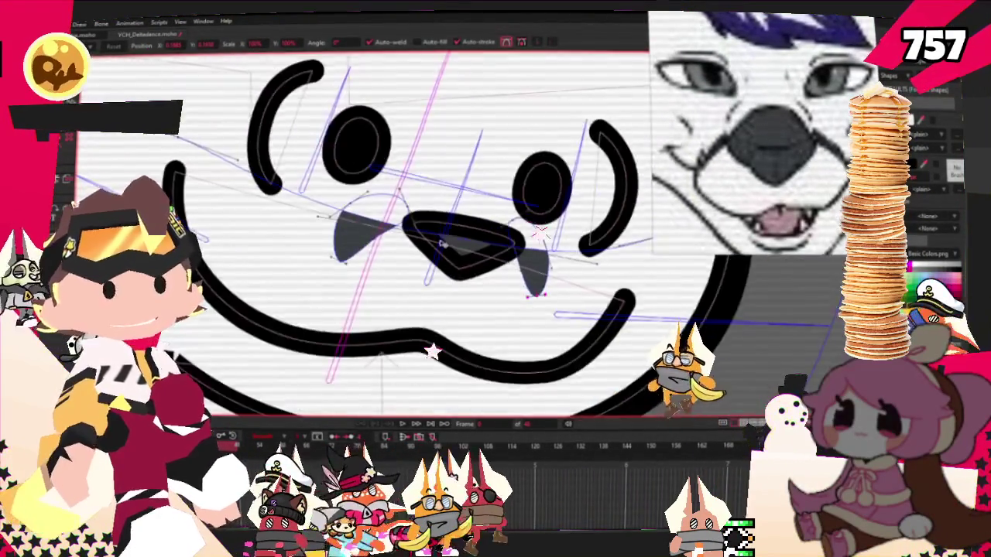
scroll(541, 282, down, 2)
scroll(539, 284, up, 2)
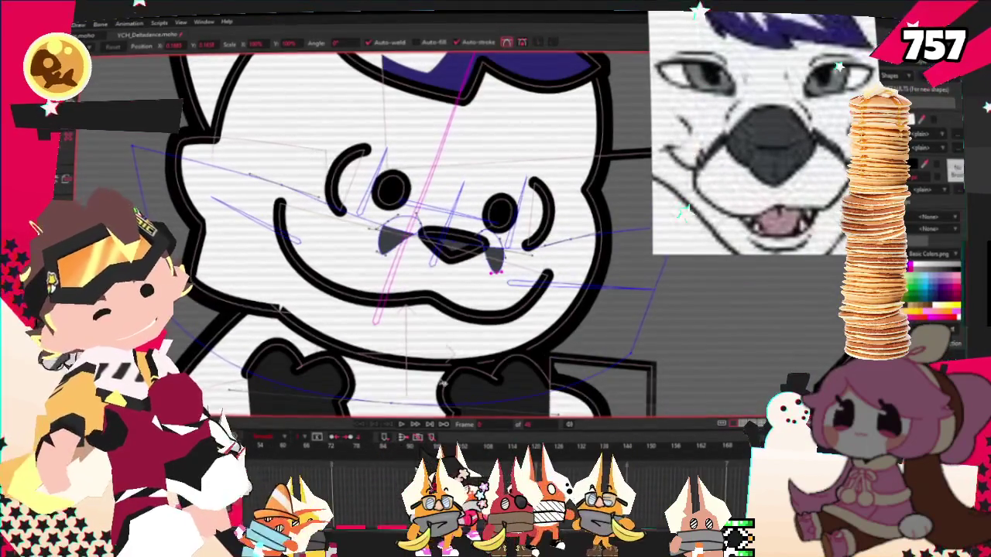
scroll(439, 240, down, 3)
scroll(439, 240, up, 2)
scroll(439, 240, down, 2)
scroll(438, 240, down, 1)
scroll(439, 239, up, 2)
scroll(439, 239, up, 1)
scroll(439, 238, down, 2)
scroll(439, 238, up, 2)
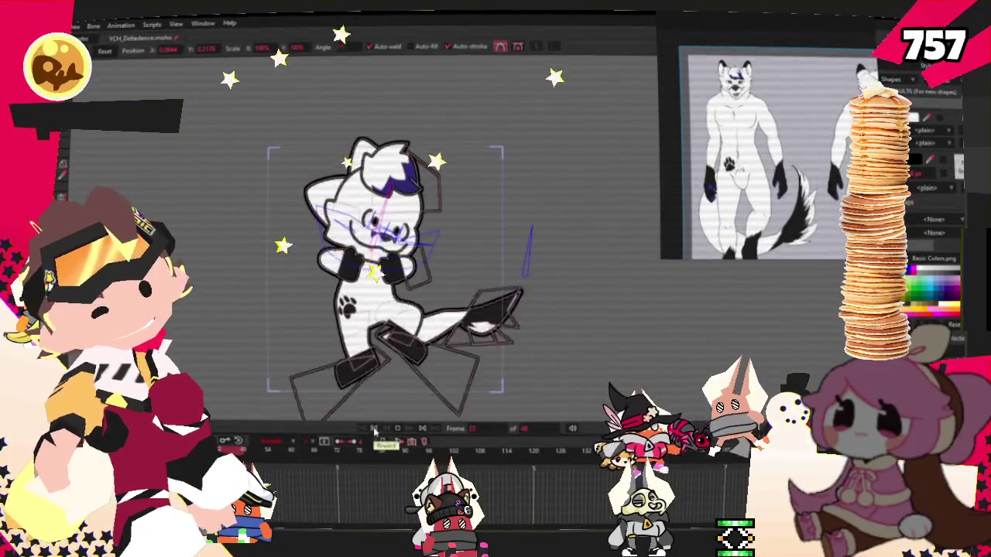
- Add a new point at the tip of the two-tone tail
scroll(488, 386, up, 2)
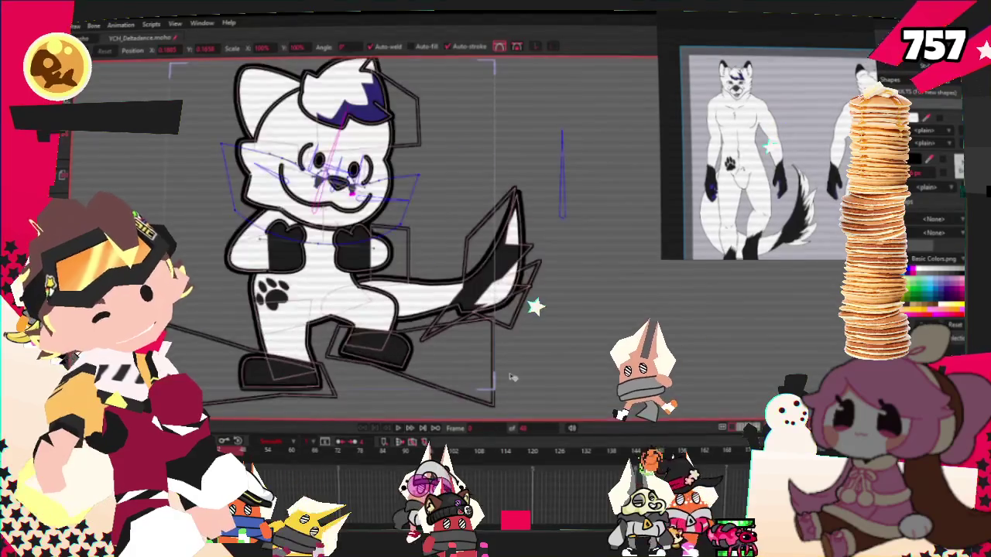
scroll(488, 385, up, 2)
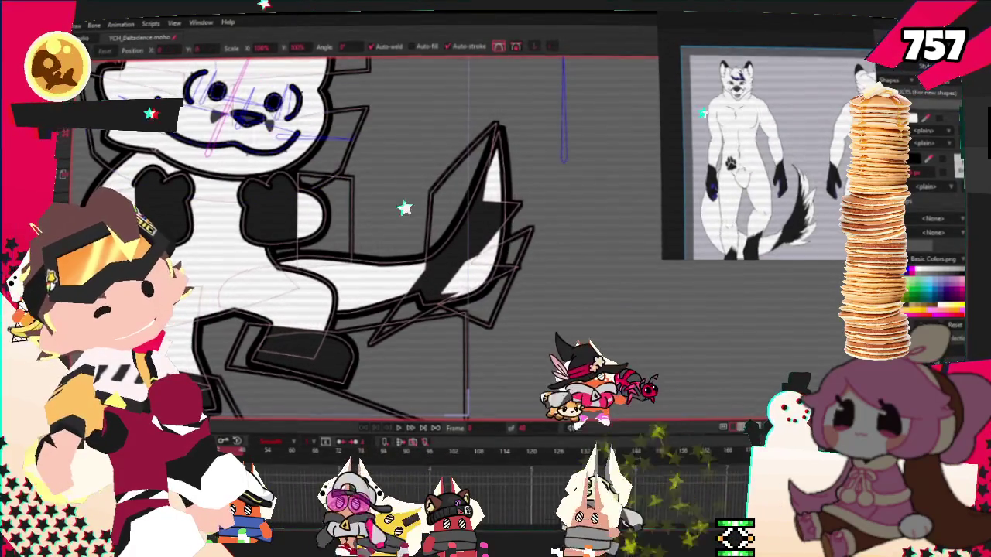
key(a)
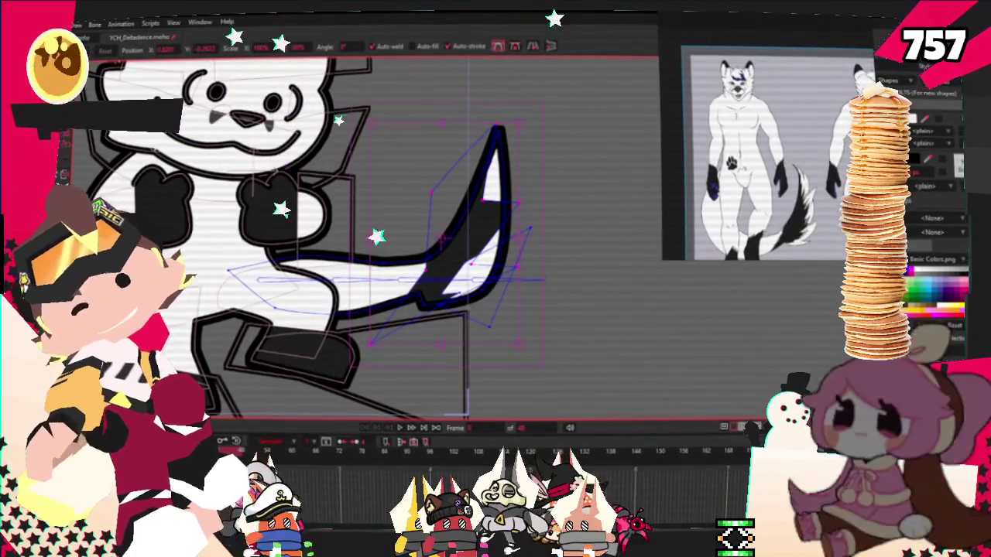
click(475, 87)
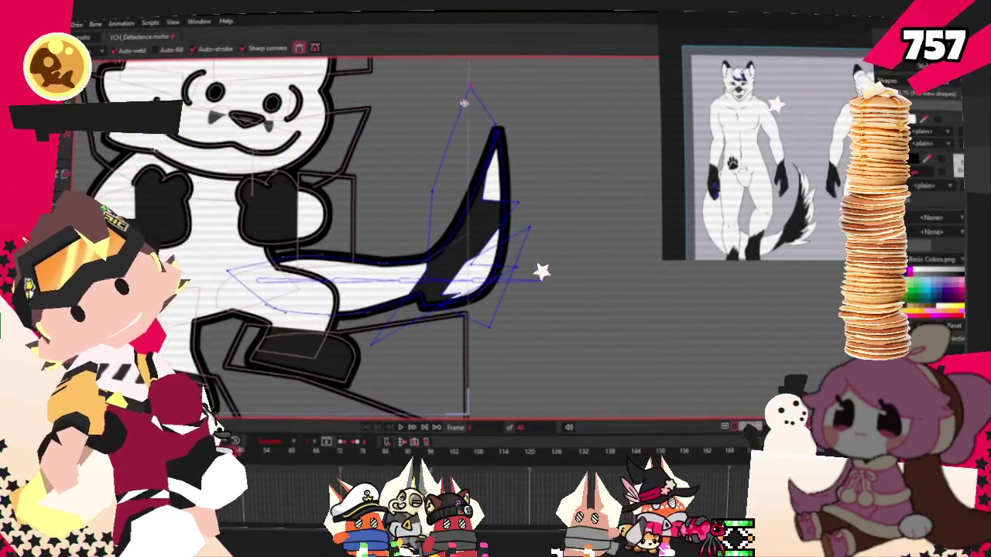
scroll(503, 194, down, 2)
scroll(503, 193, up, 4)
scroll(503, 194, down, 1)
scroll(461, 202, up, 2)
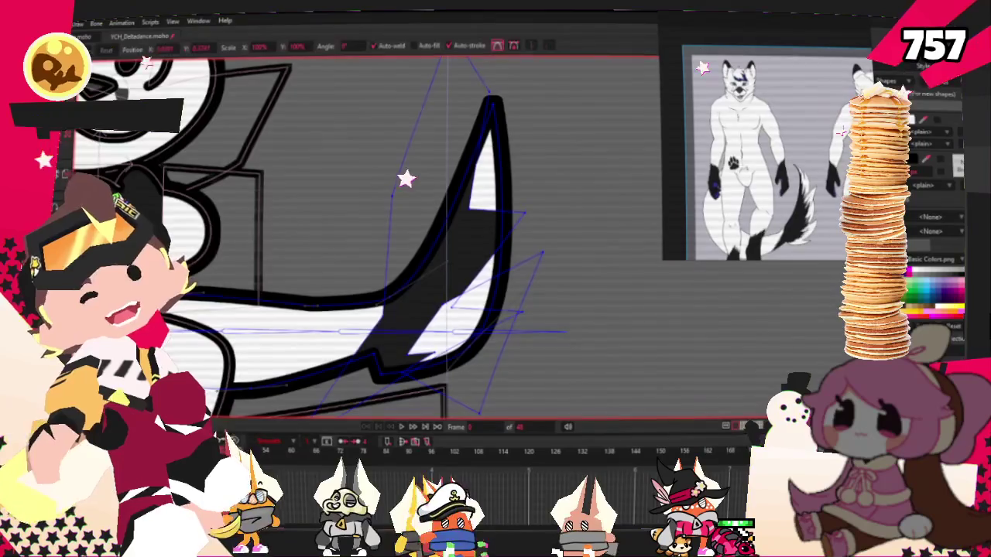
scroll(461, 203, up, 1)
- Play the dance animation to preview how the tail moves
key(t)
scroll(462, 203, down, 2)
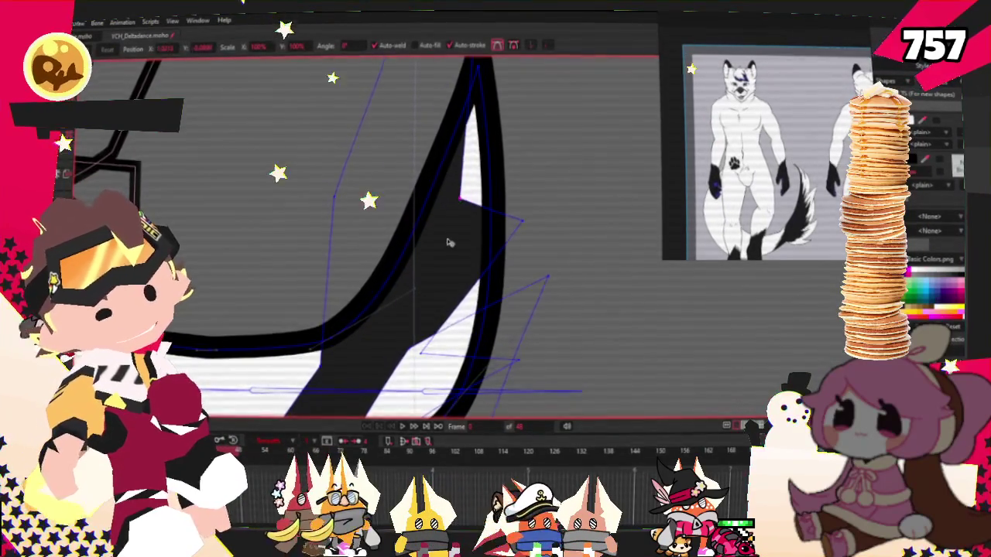
scroll(449, 240, down, 2)
scroll(453, 337, down, 3)
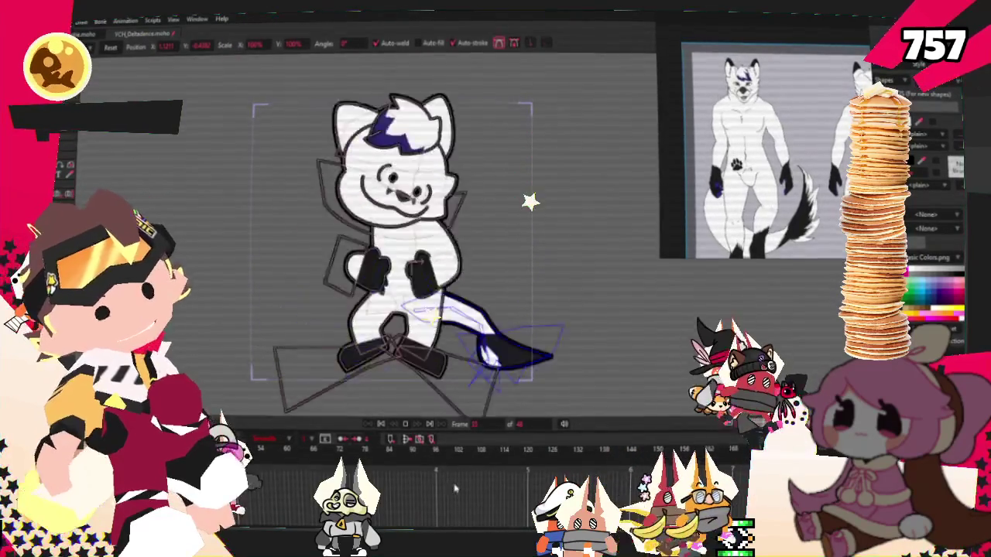
click(382, 425)
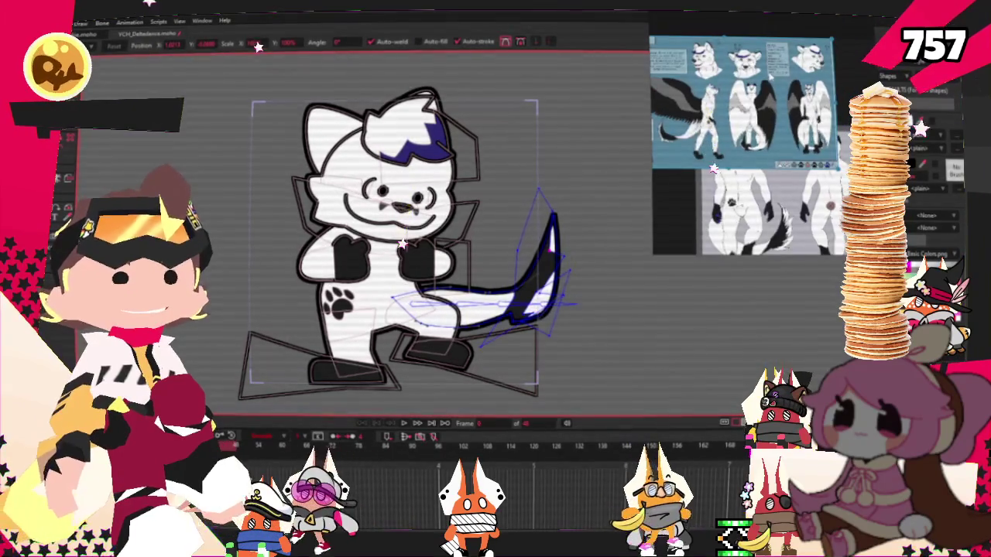
scroll(768, 85, up, 2)
scroll(768, 88, up, 3)
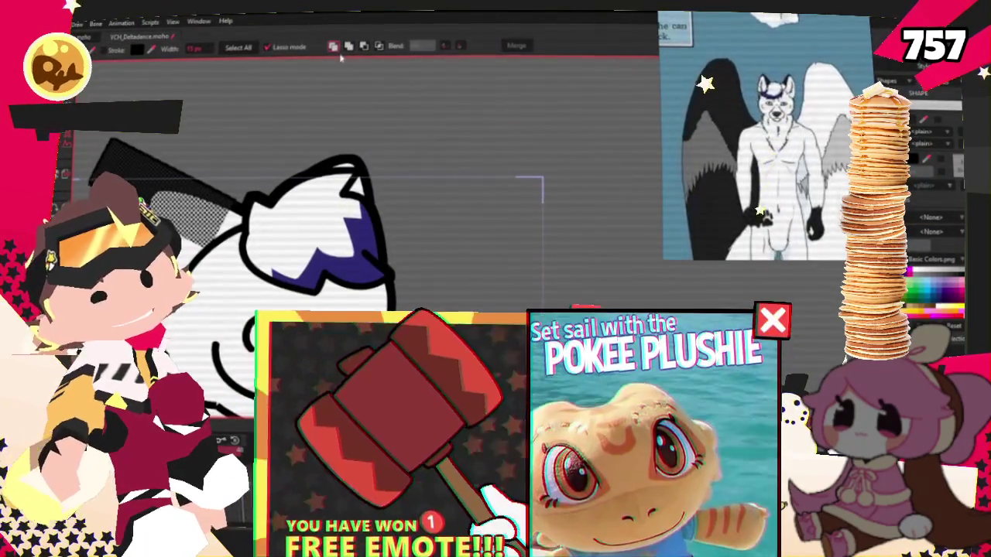
- Pull an outline point of the purple-streaked tuft outward and rotate the tuft on the head
click(437, 203)
drag(437, 204, 545, 215)
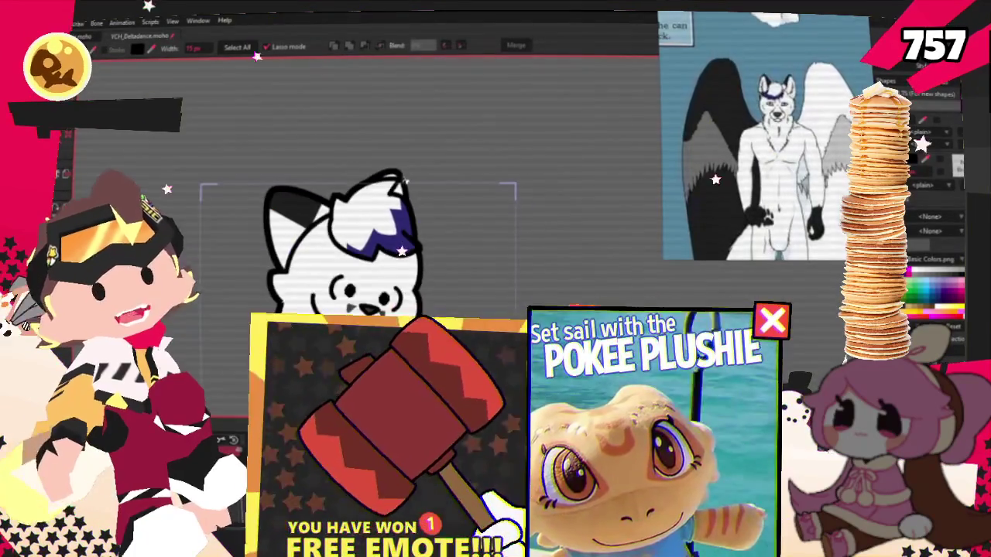
key(t)
scroll(418, 232, up, 3)
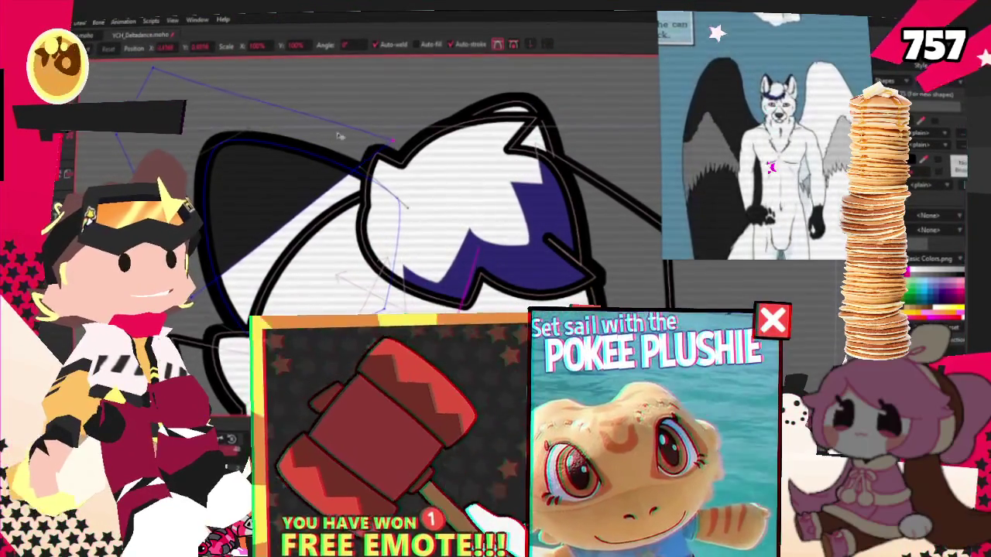
key(a)
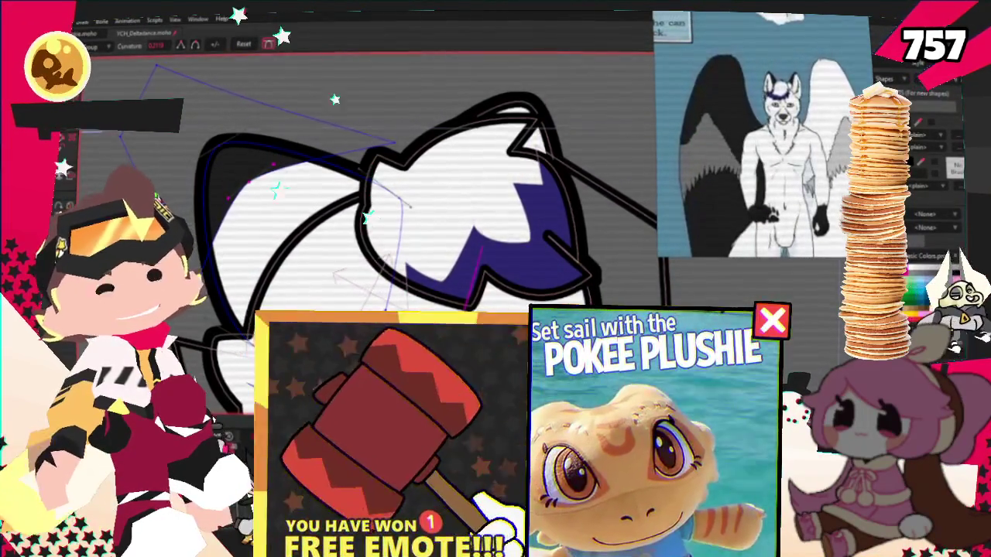
key(t)
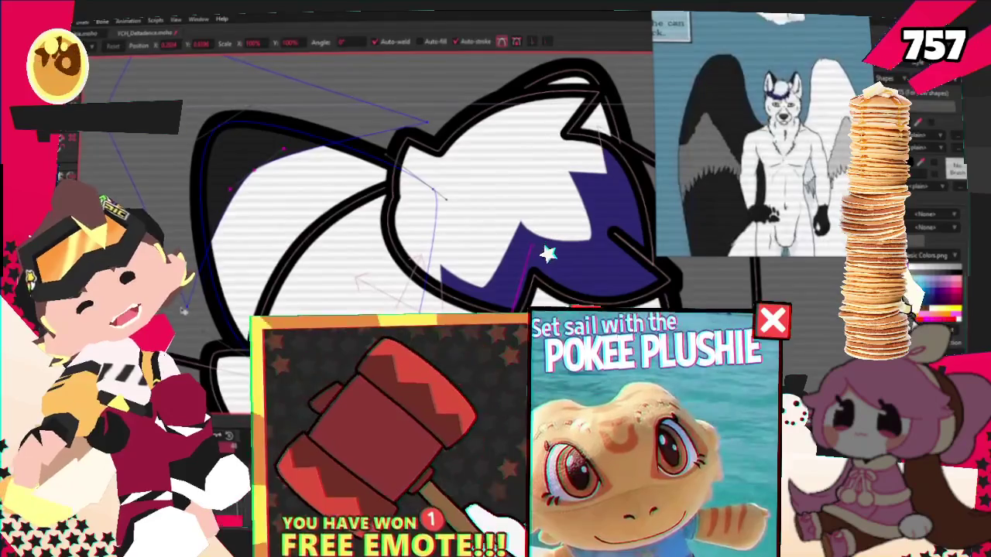
drag(428, 121, 421, 139)
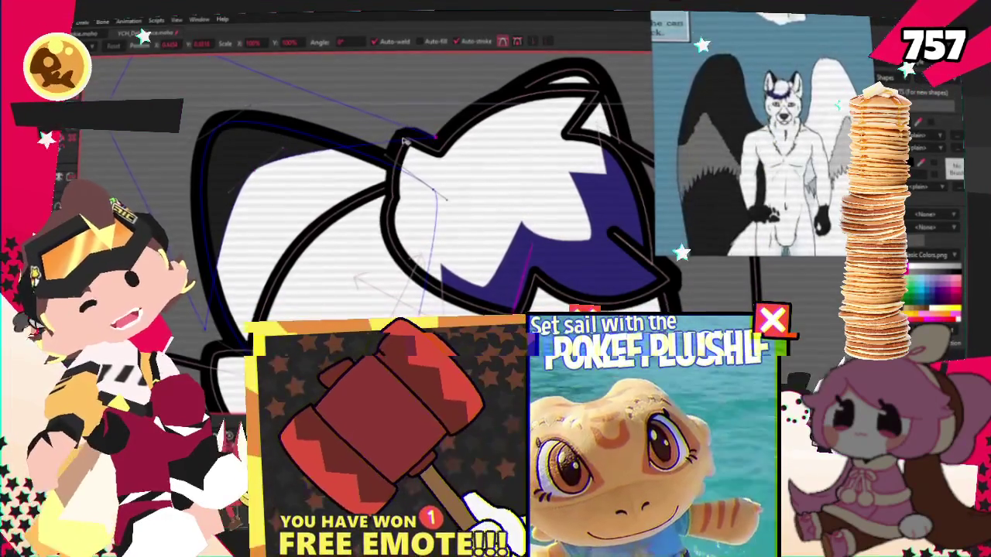
scroll(420, 139, down, 2)
scroll(364, 177, down, 1)
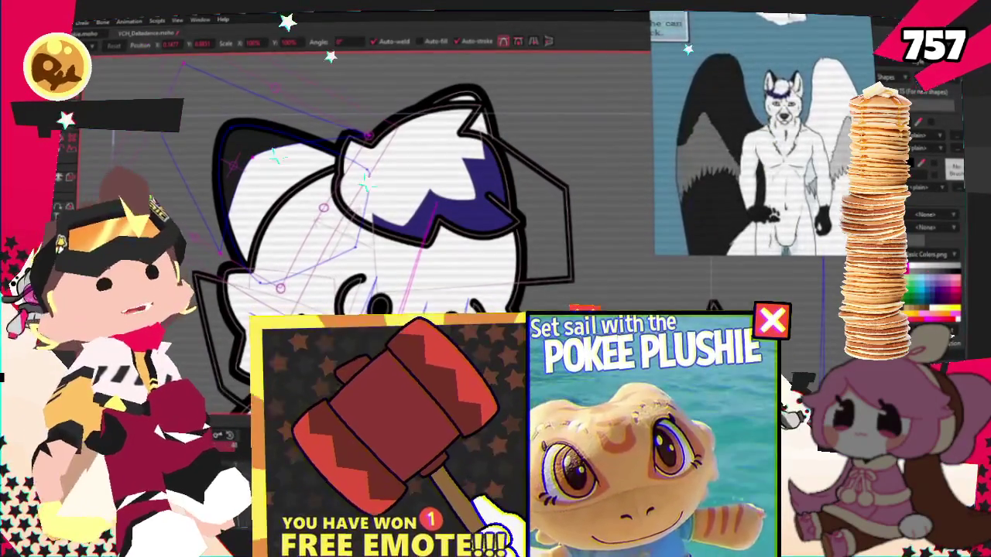
drag(364, 180, 456, 215)
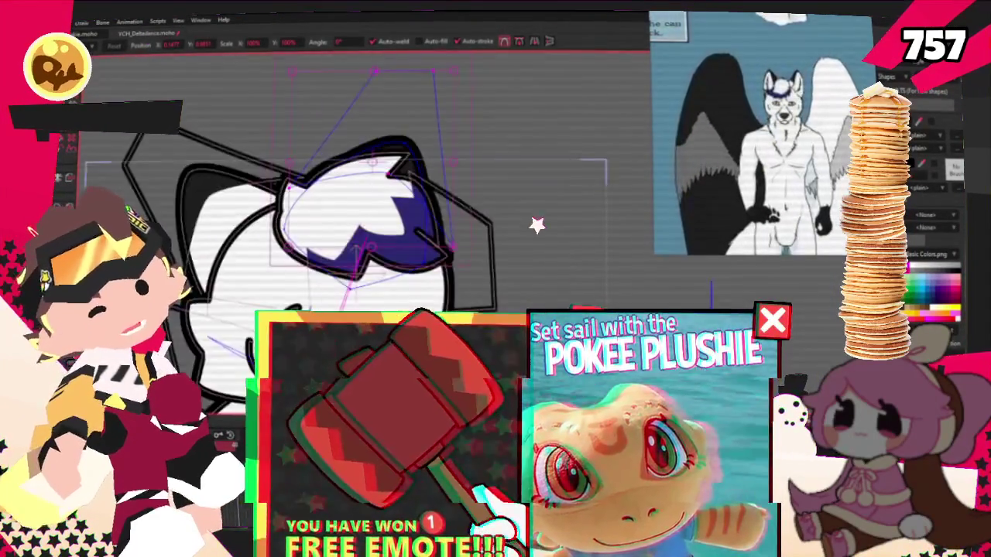
scroll(394, 325, down, 2)
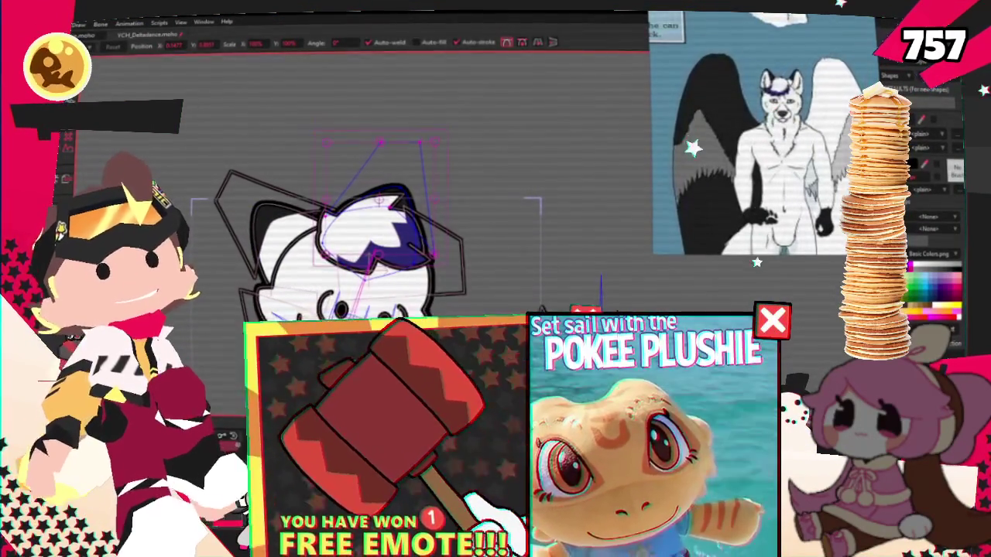
key(z)
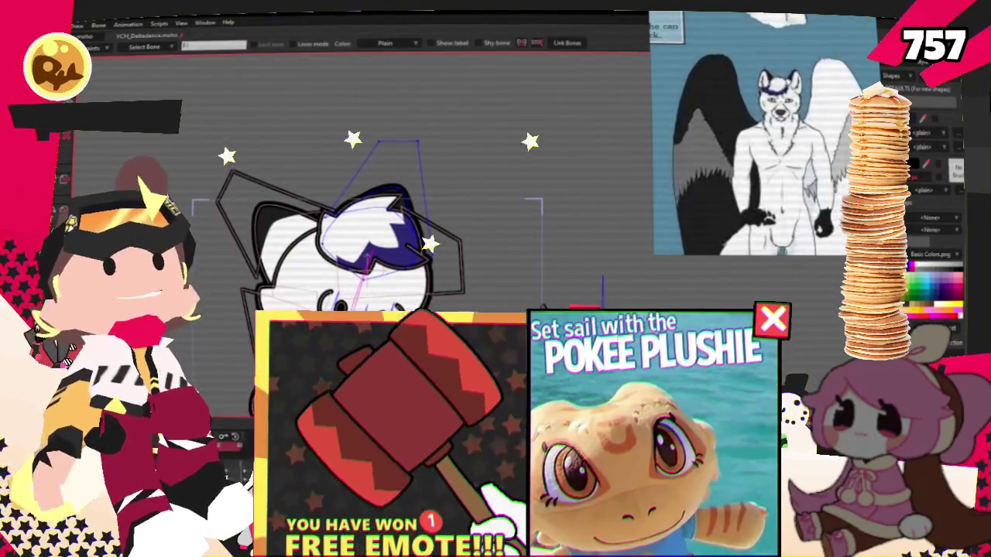
- Pick the left ear bone in Bind Points mode and bind the tuft's points to it
key(g)
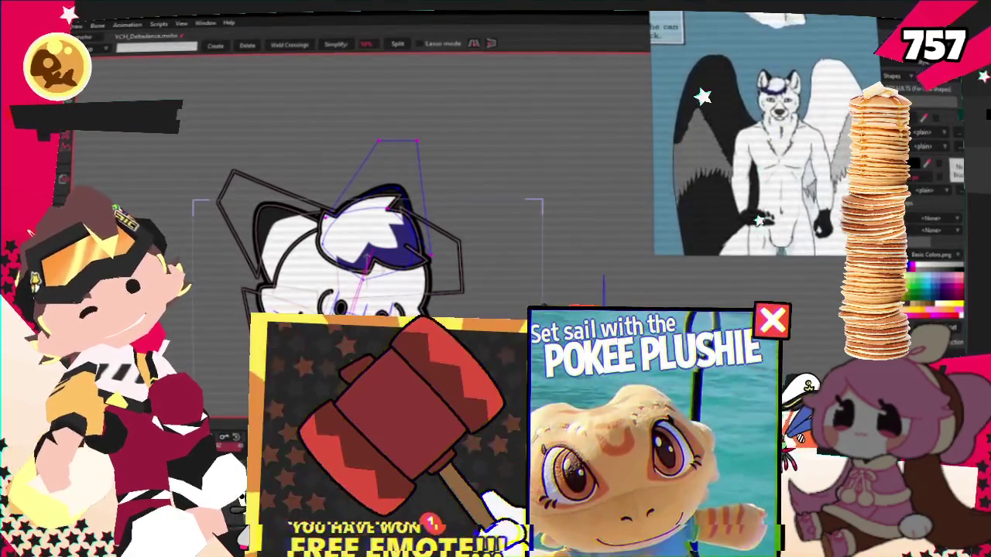
key(i)
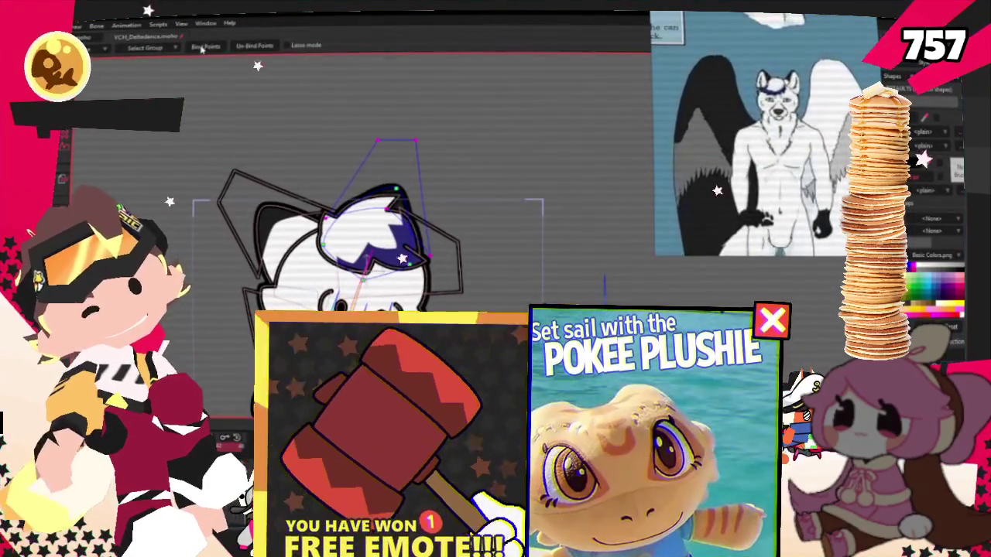
scroll(465, 294, up, 3)
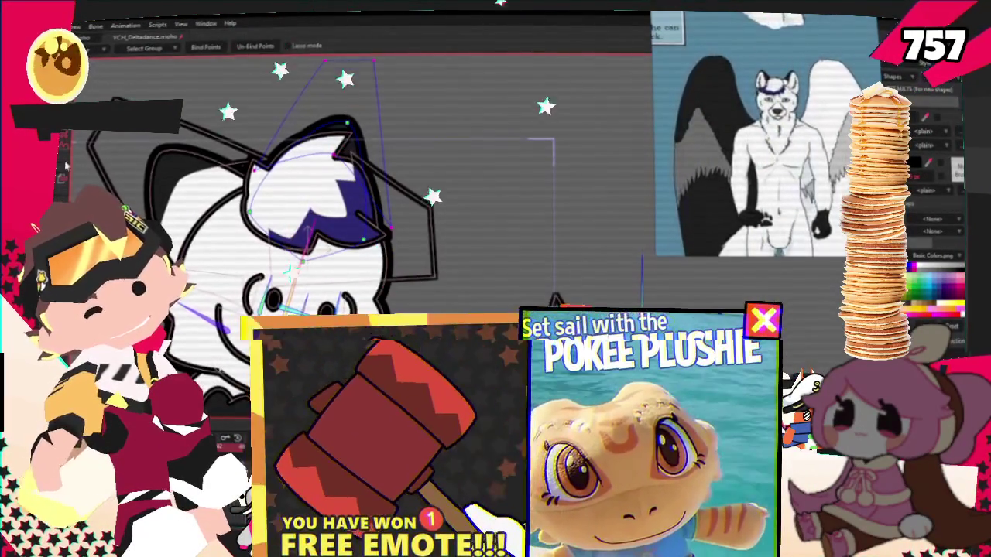
key(b)
scroll(348, 232, down, 3)
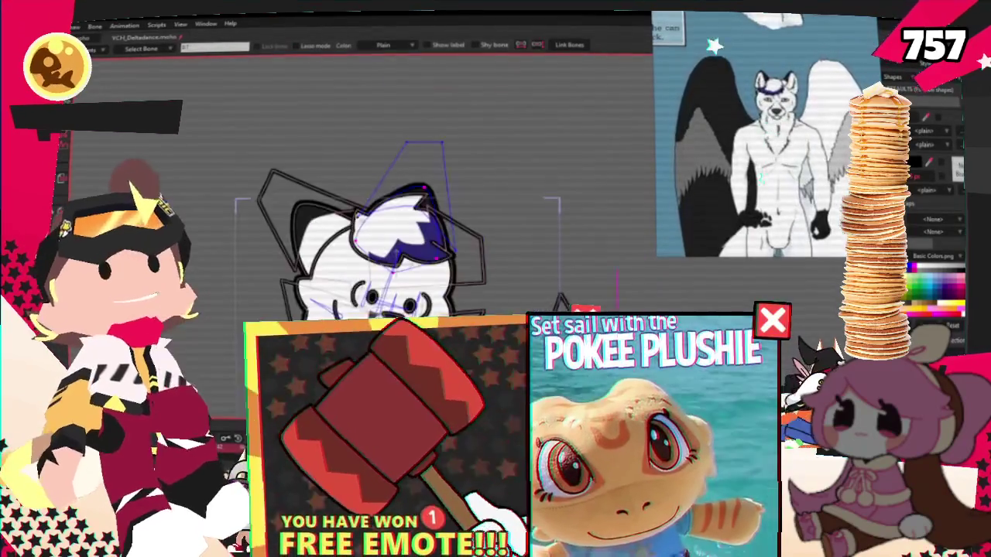
key(g)
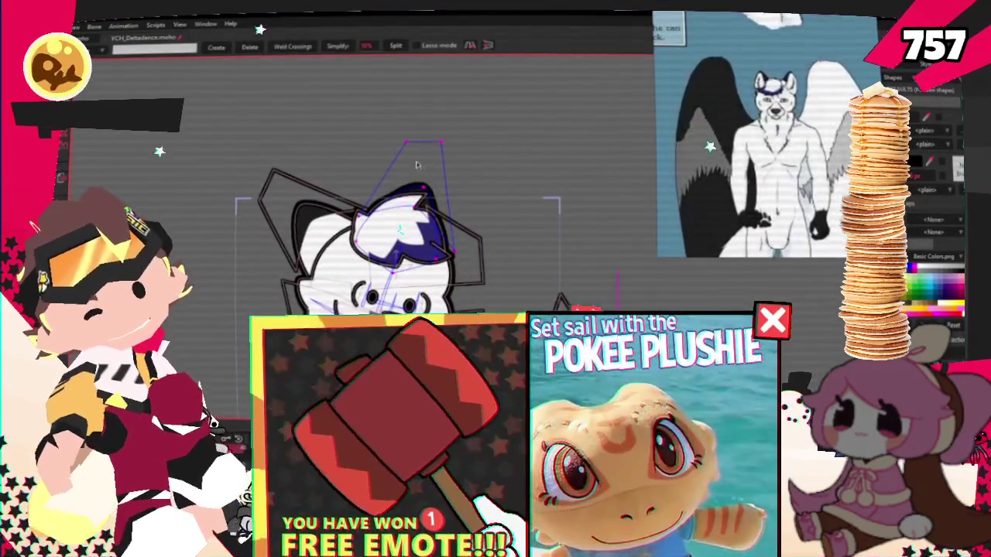
key(i)
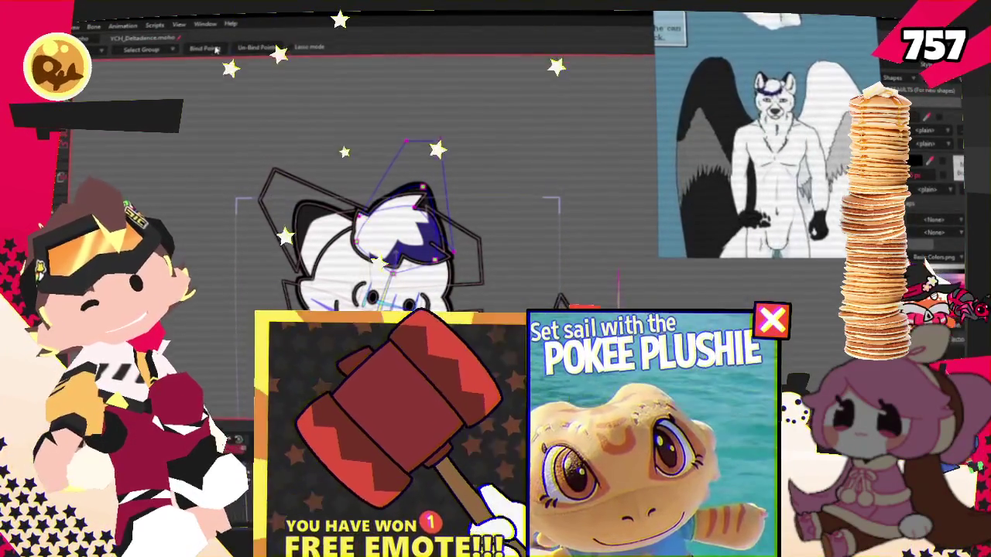
click(271, 186)
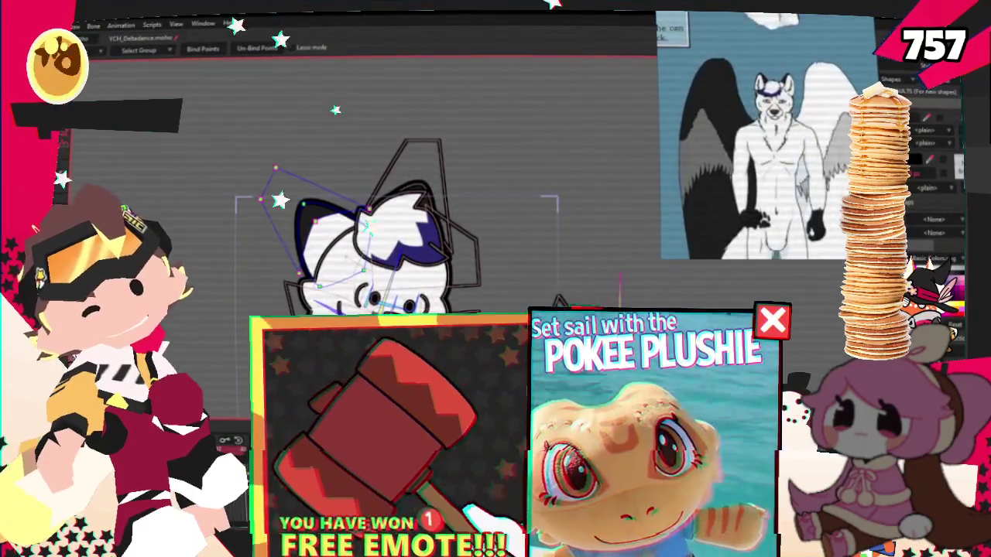
key(g)
scroll(408, 282, down, 3)
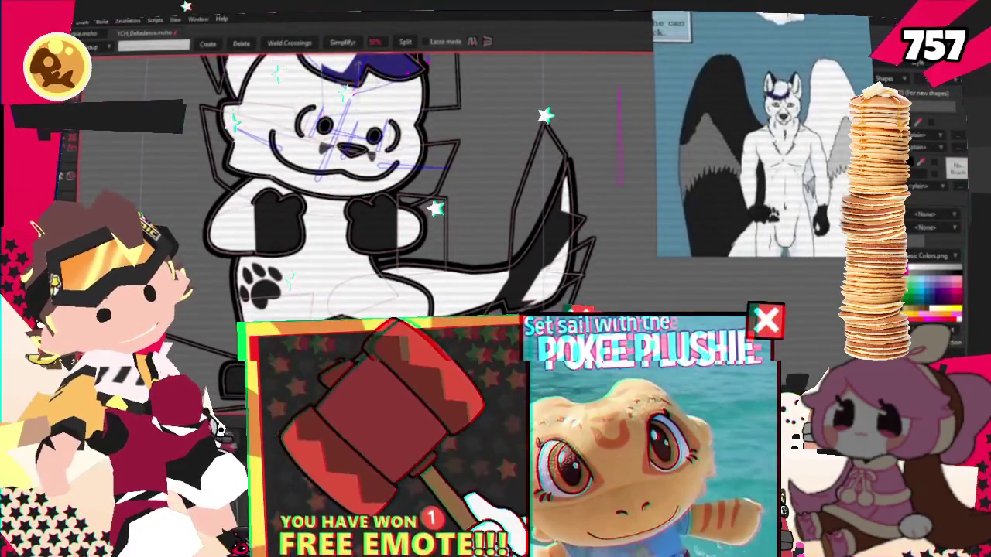
- Pull a new point out of the tail's right edge and drag it upward into a spike
key(z)
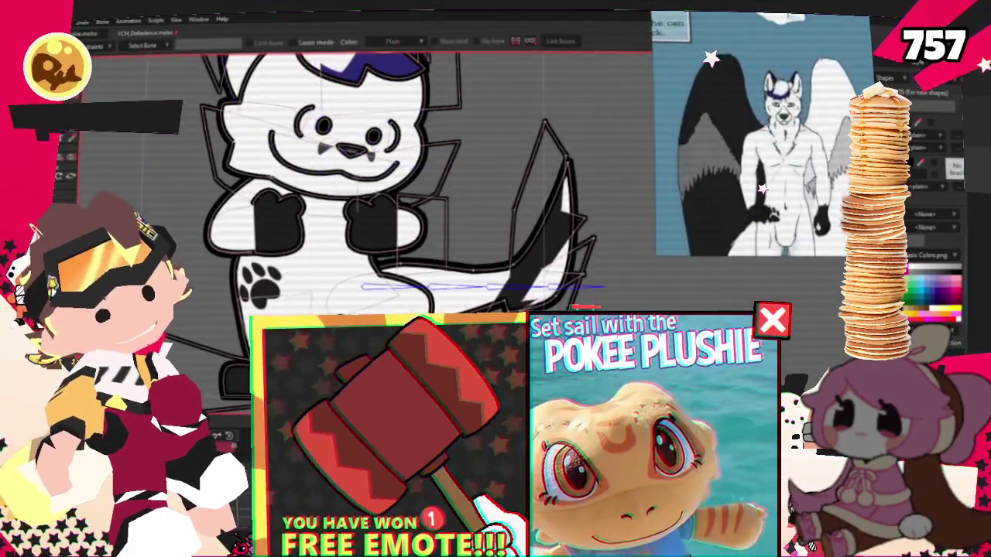
scroll(557, 281, up, 5)
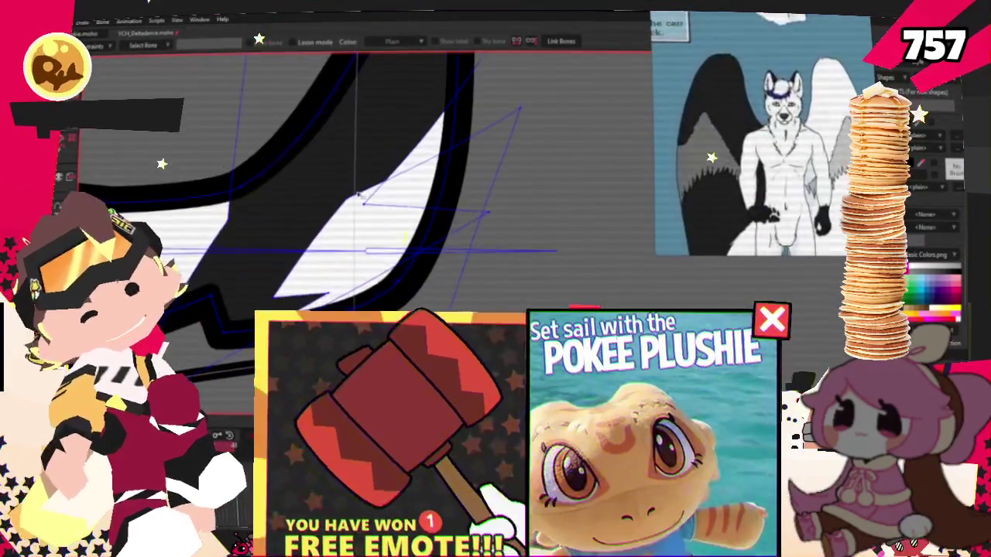
key(t)
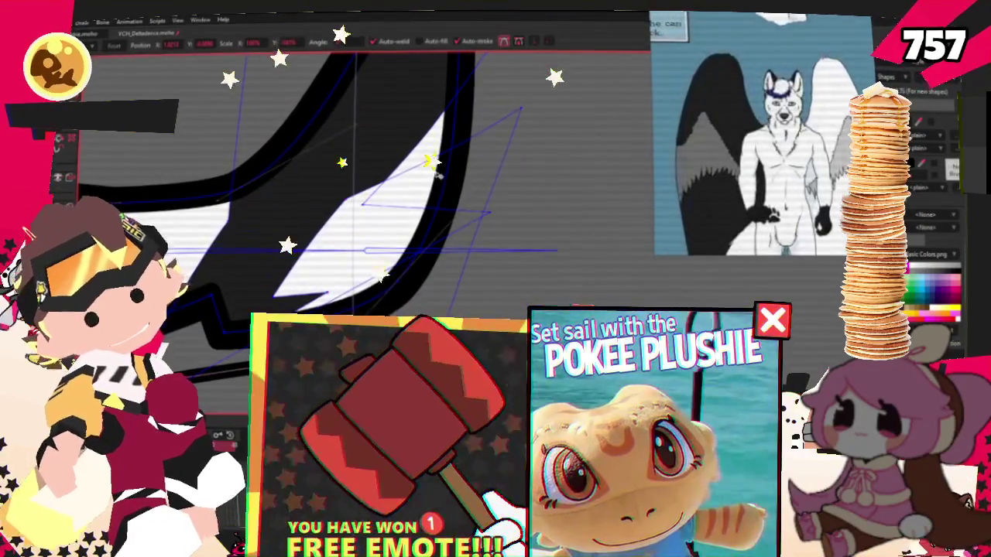
scroll(437, 176, down, 1)
scroll(435, 178, down, 1)
scroll(433, 179, down, 1)
scroll(433, 178, up, 2)
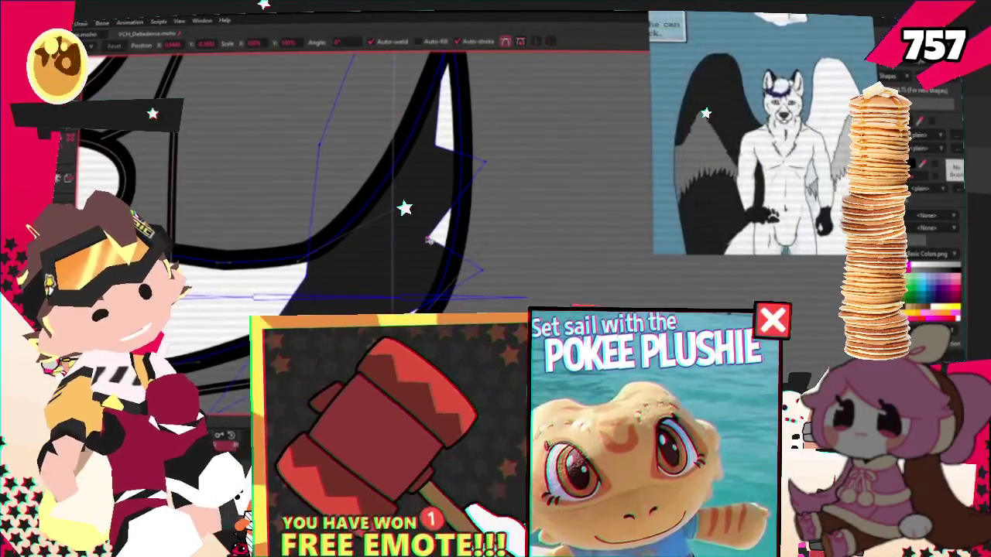
scroll(427, 240, down, 2)
scroll(393, 305, up, 1)
scroll(379, 267, up, 1)
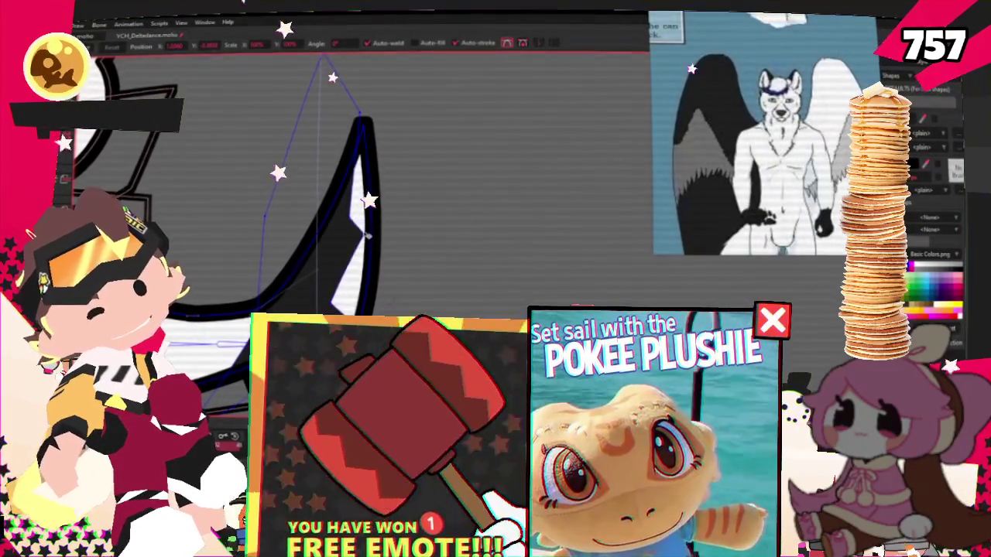
key(a)
scroll(387, 201, up, 1)
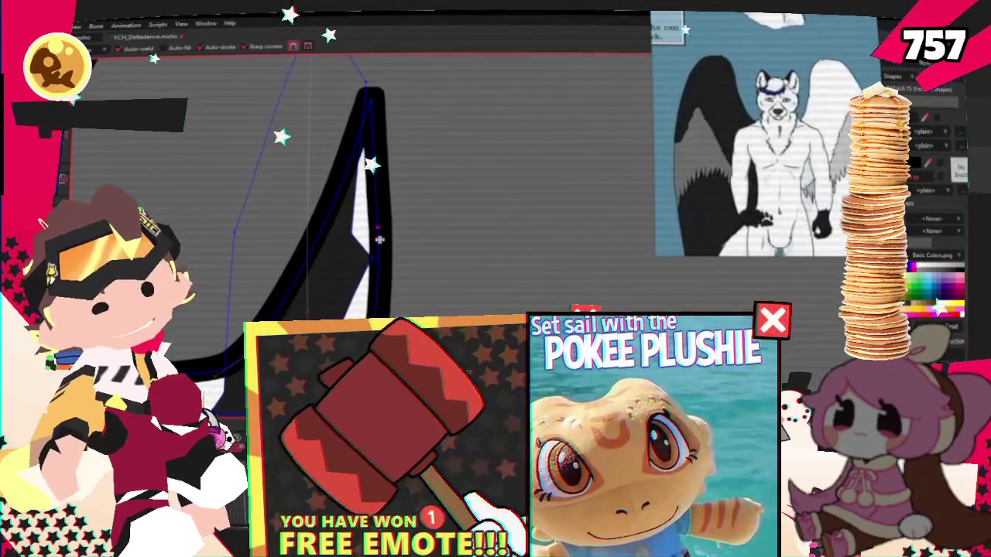
drag(379, 240, 418, 233)
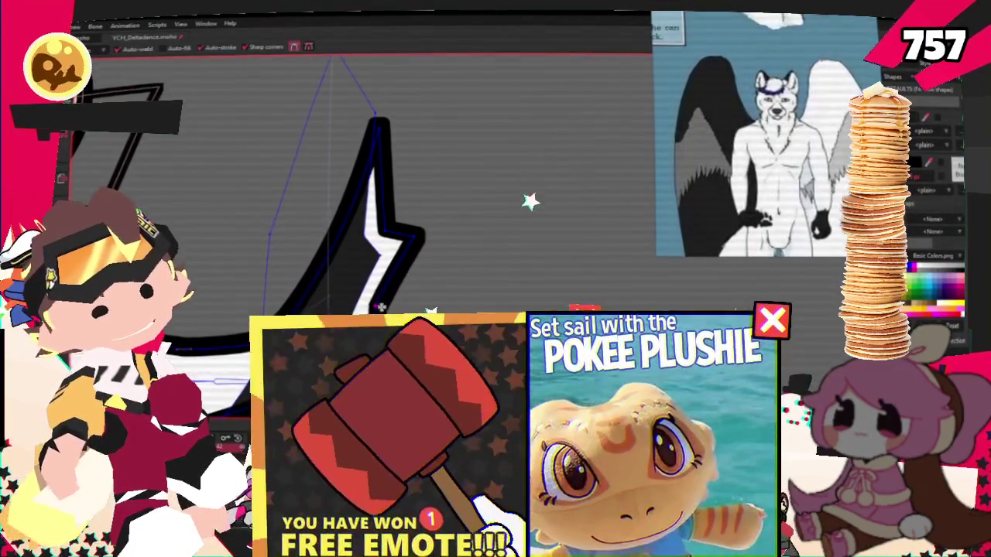
drag(418, 232, 411, 197)
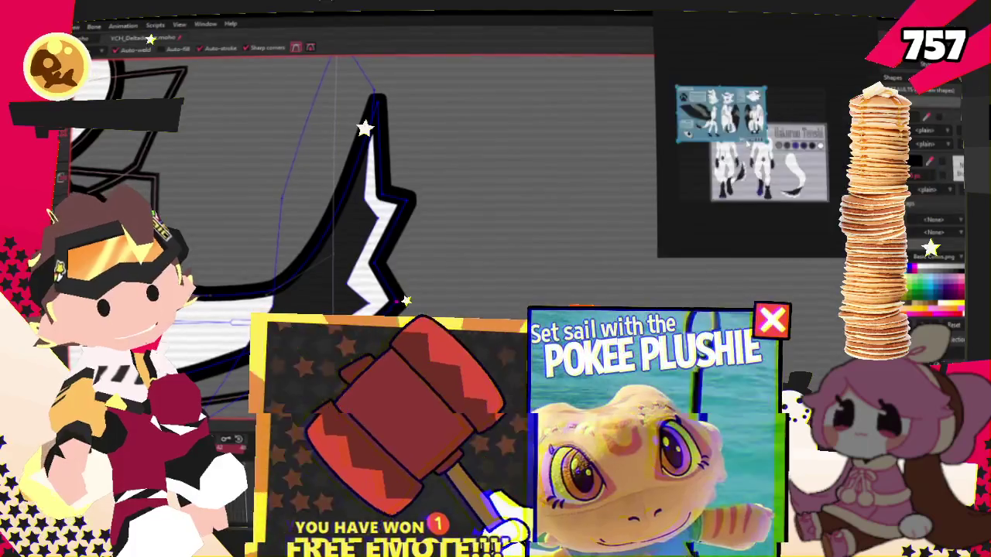
- Select all the tail points and round off the tail's top tip with Curvature
scroll(348, 193, up, 1)
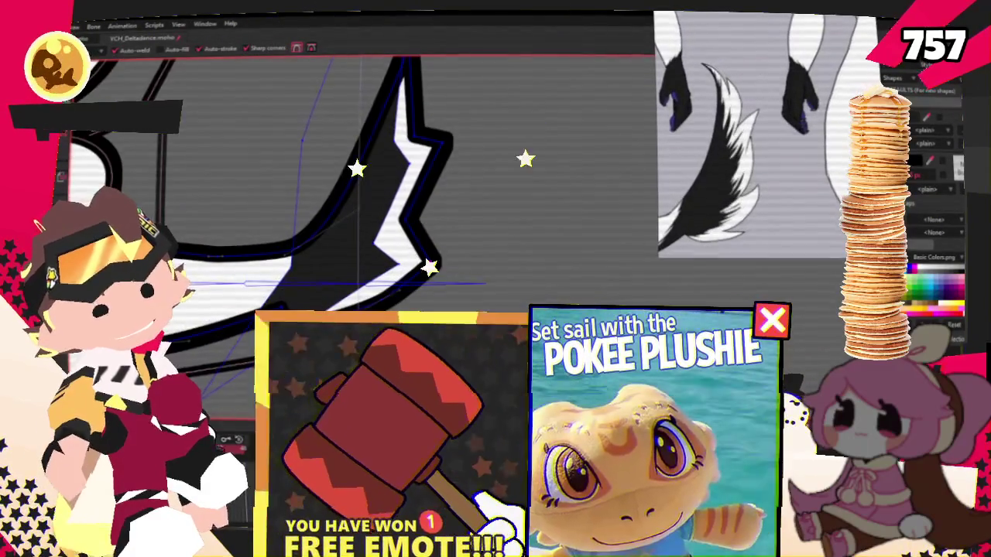
key(z)
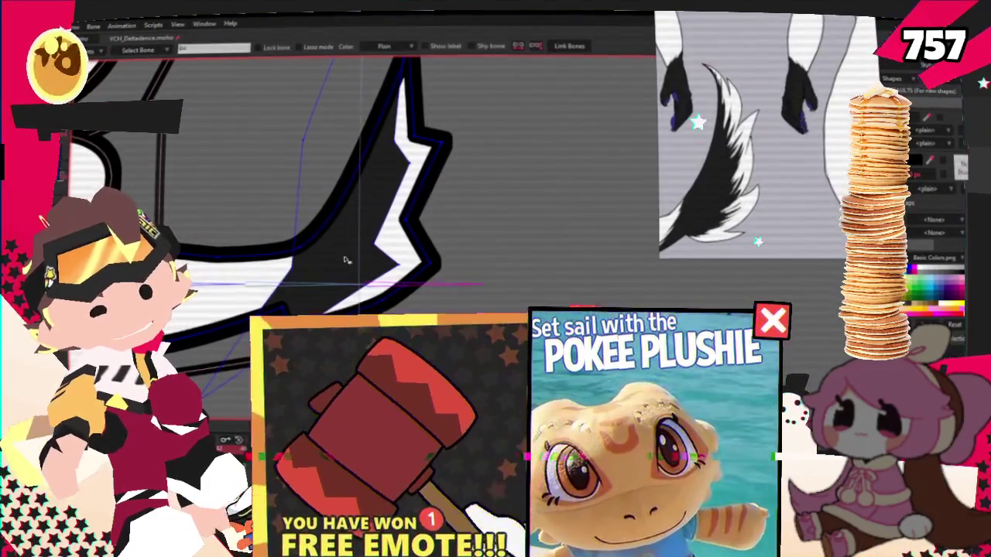
key(g)
scroll(349, 193, down, 1)
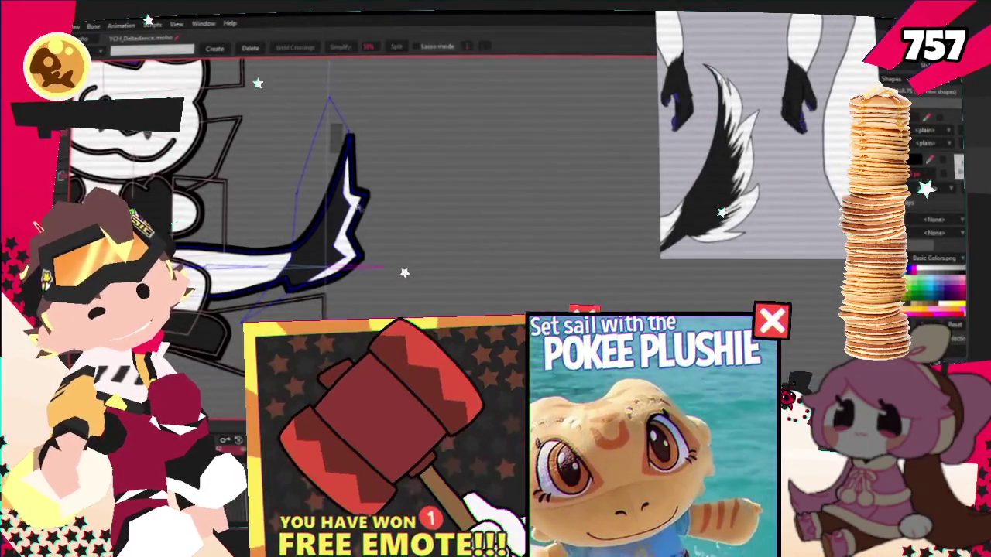
drag(331, 122, 403, 288)
key(i)
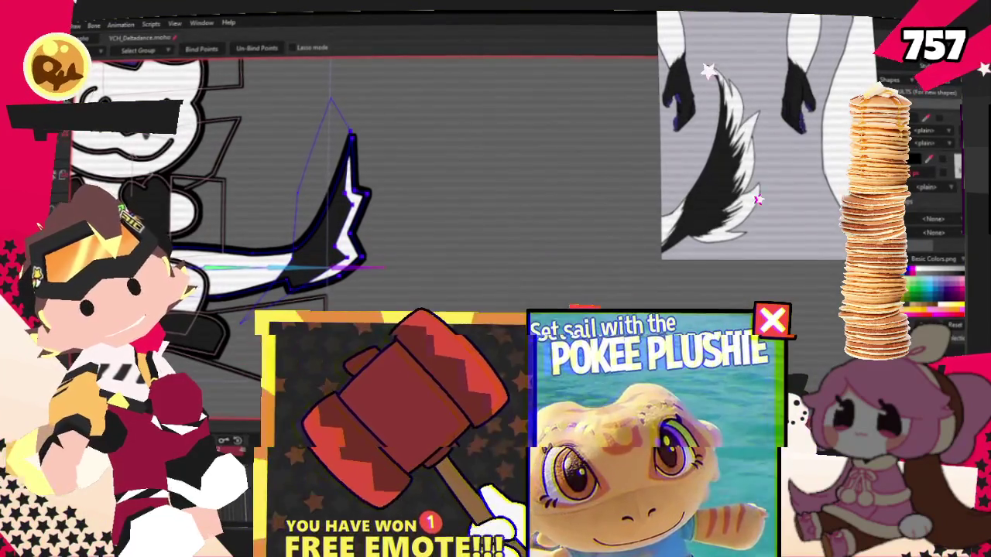
key(u)
scroll(474, 200, up, 2)
key(c)
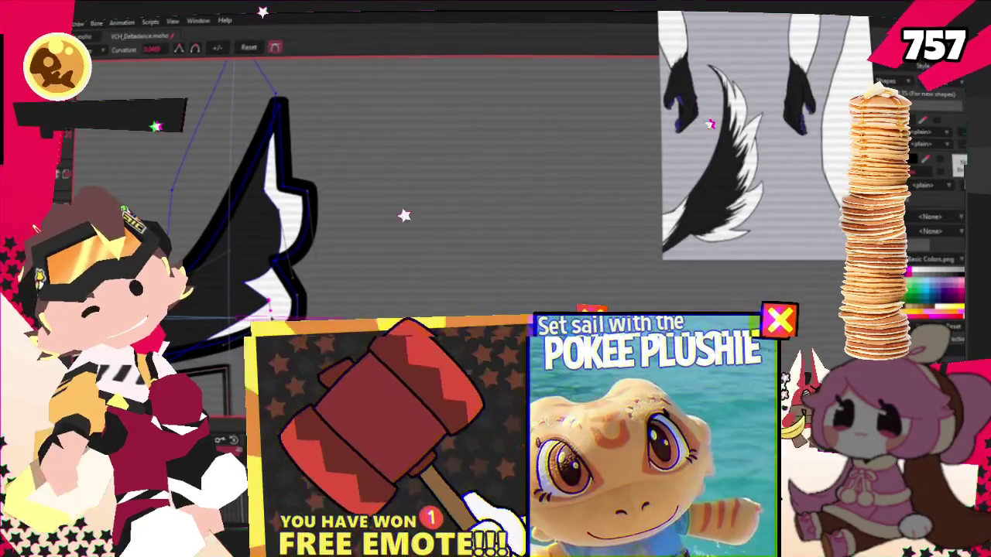
drag(284, 125, 341, 146)
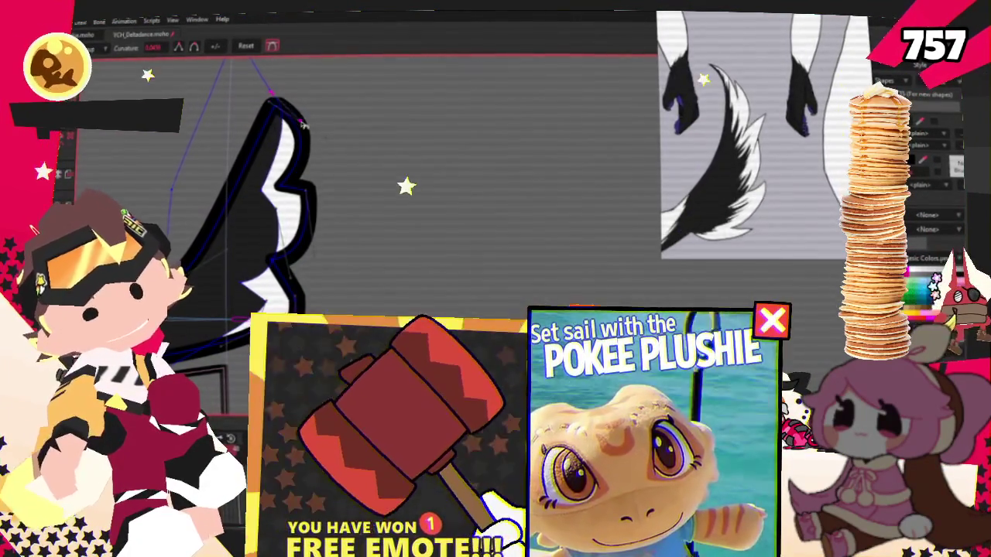
- Move and rotate the tail so it sweeps upward behind the fox
key(t)
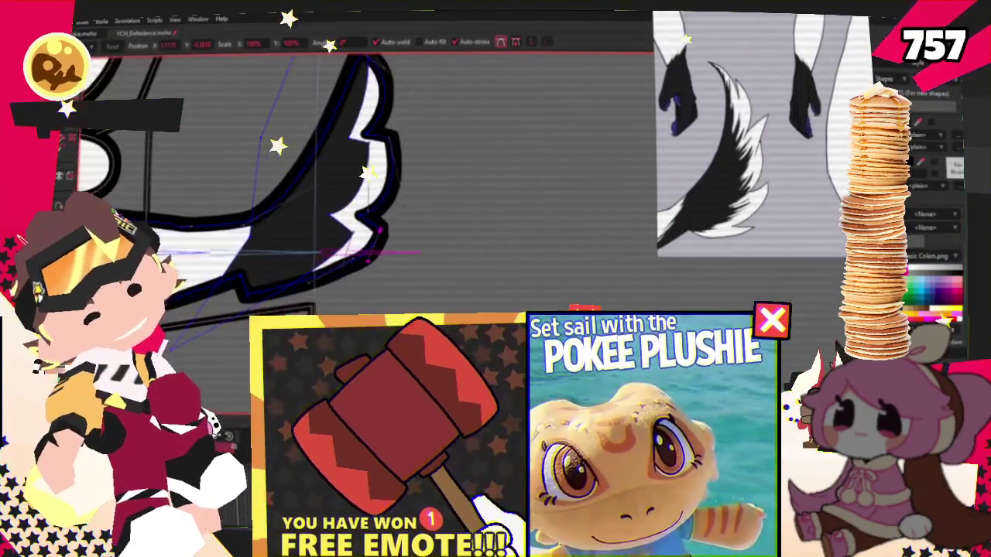
drag(332, 193, 370, 226)
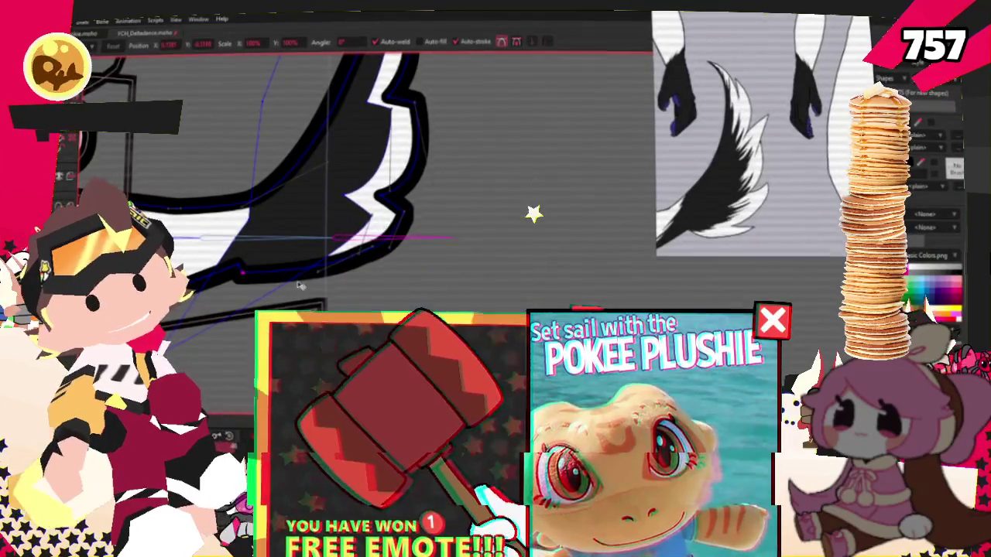
scroll(281, 286, down, 2)
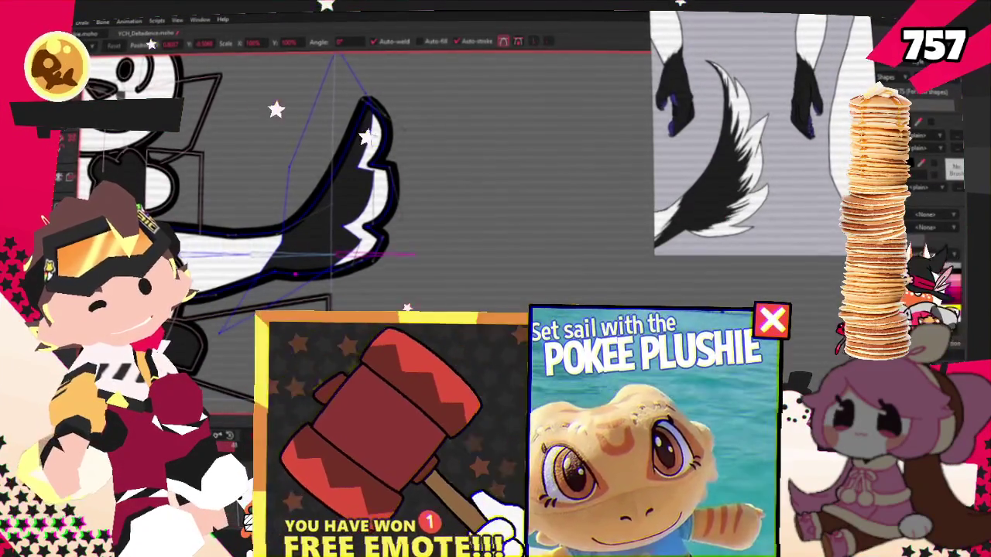
scroll(310, 263, down, 5)
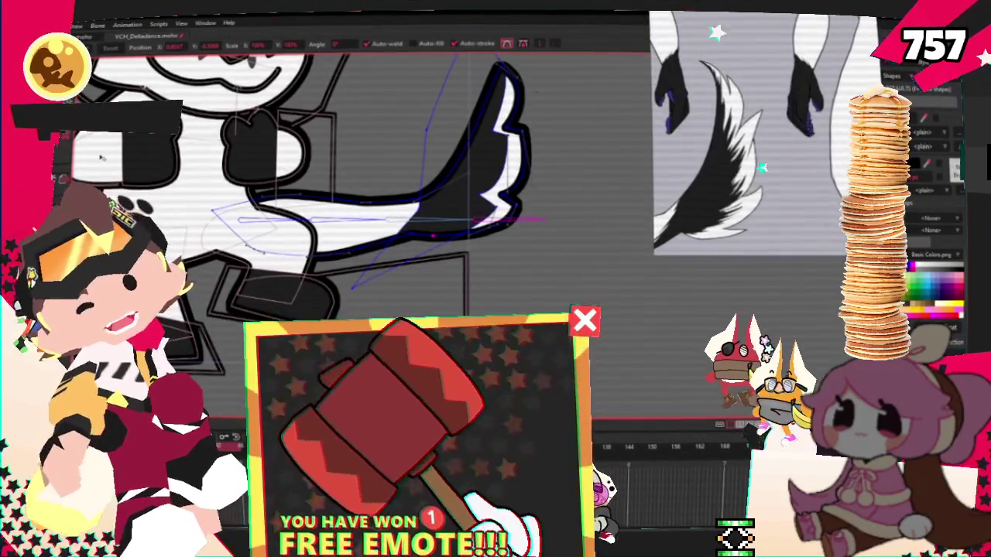
- Reselect the tail's points with Select Points
key(e)
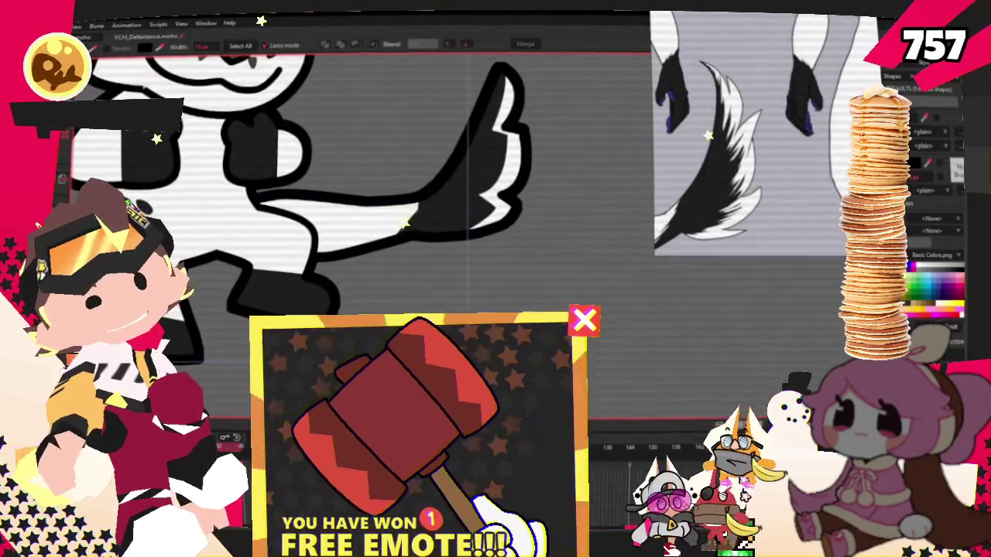
key(z)
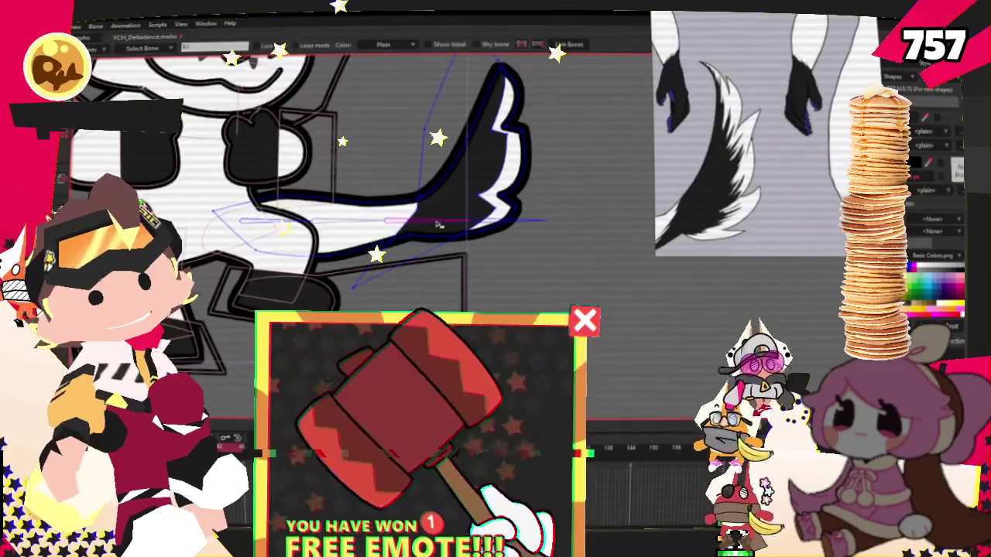
scroll(453, 223, down, 3)
key(g)
scroll(453, 222, down, 2)
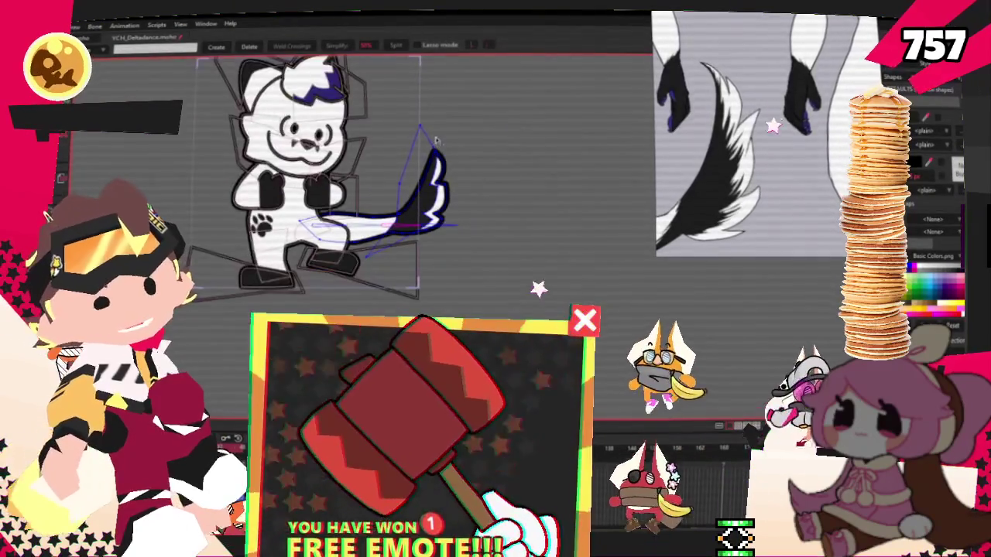
drag(421, 139, 502, 252)
scroll(502, 252, up, 3)
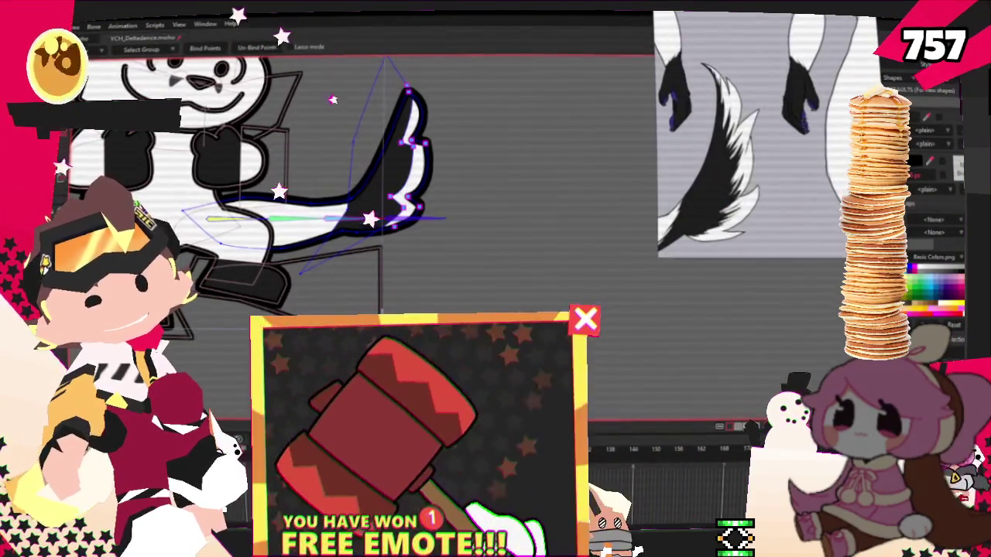
key(g)
scroll(356, 232, down, 5)
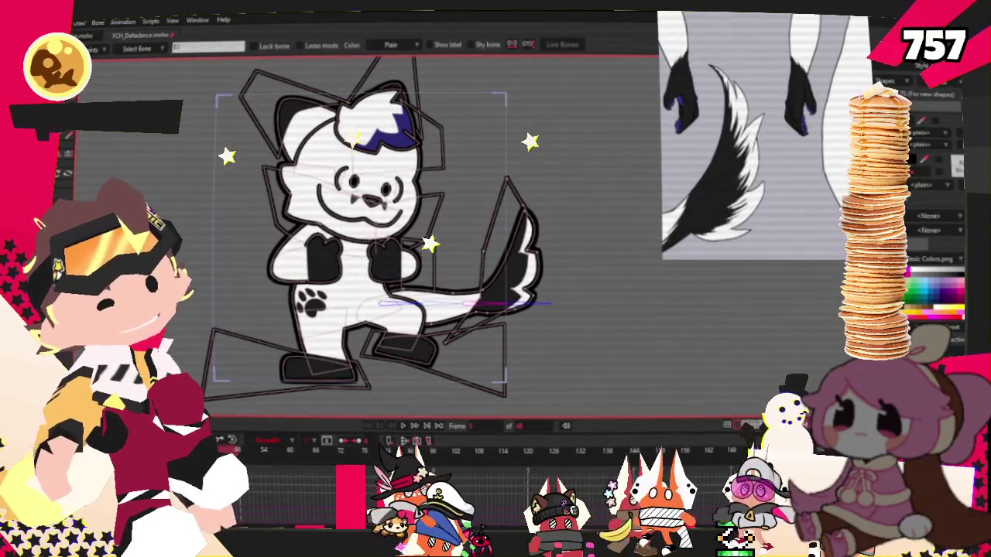
- Draw a dark rectangle behind the fox as the wing's base shape
key(g)
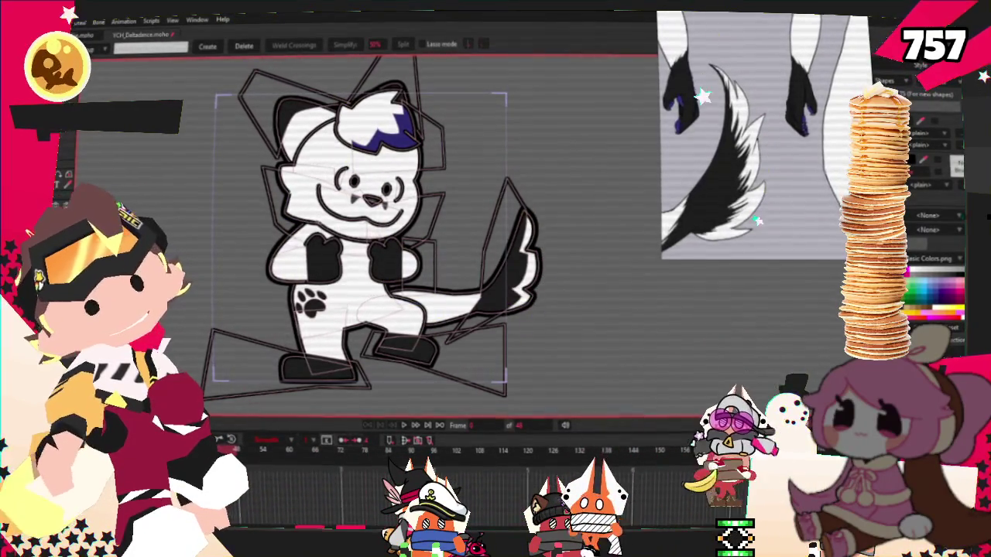
key(r)
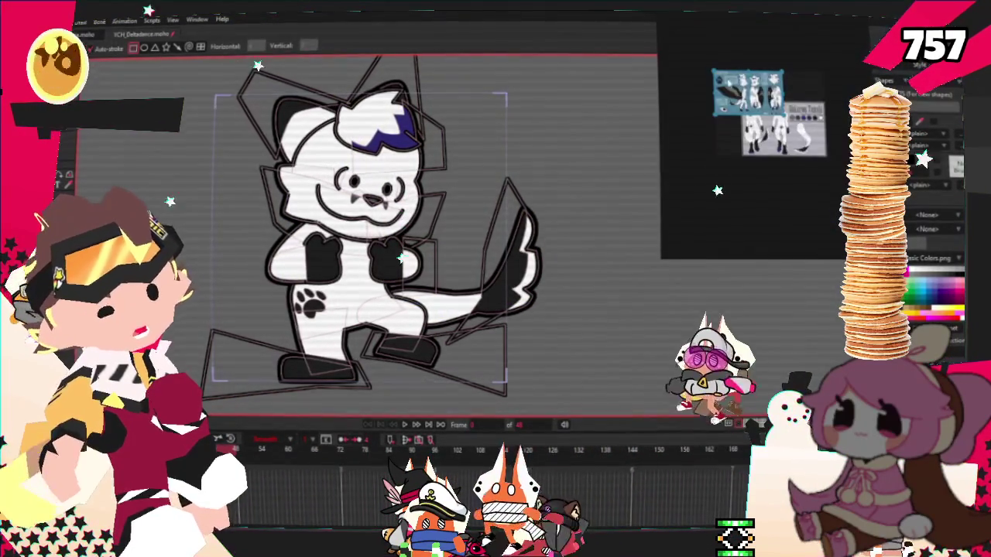
scroll(763, 136, up, 5)
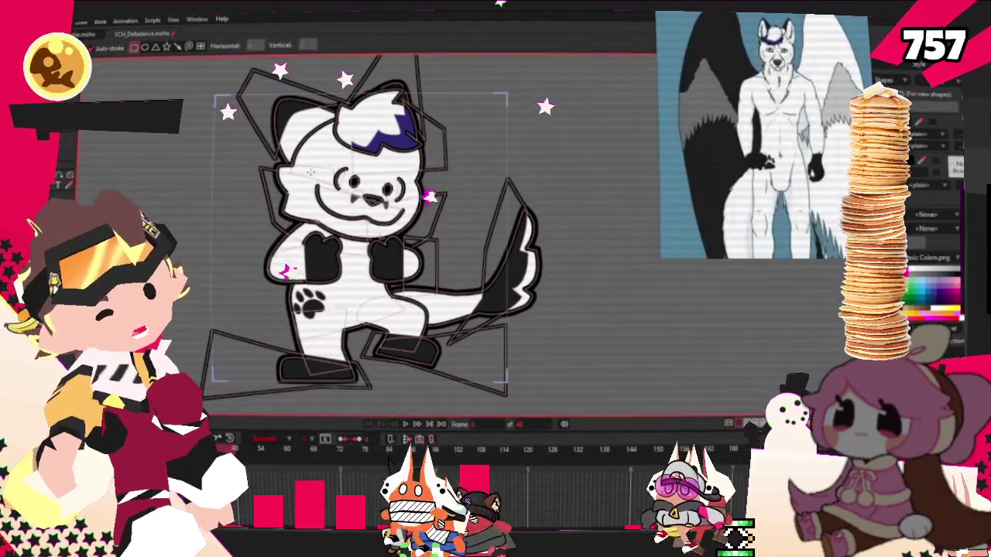
drag(205, 159, 280, 303)
key(q)
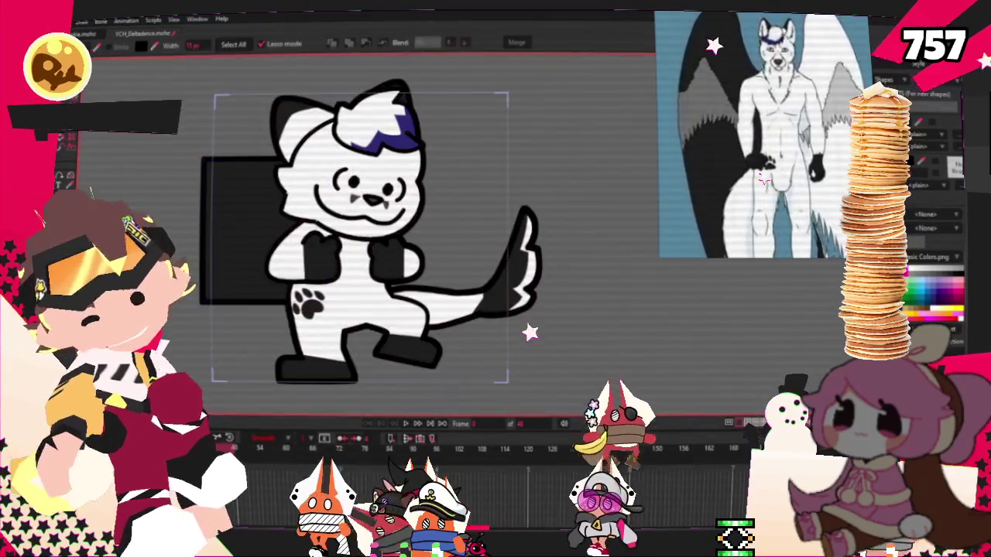
- Add a jagged point on the wing's lower-left edge and round its top-left corner
scroll(229, 295, up, 2)
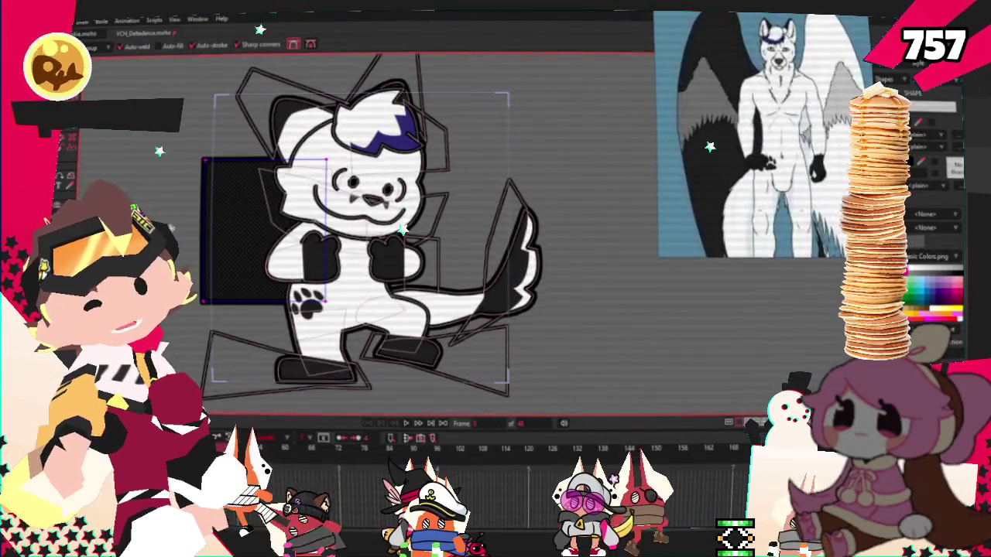
key(a)
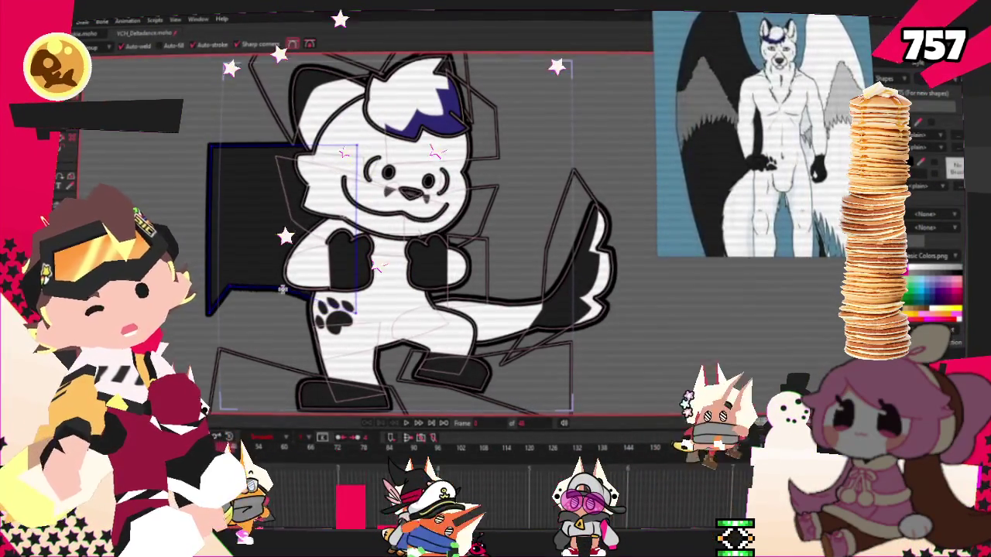
drag(264, 287, 263, 363)
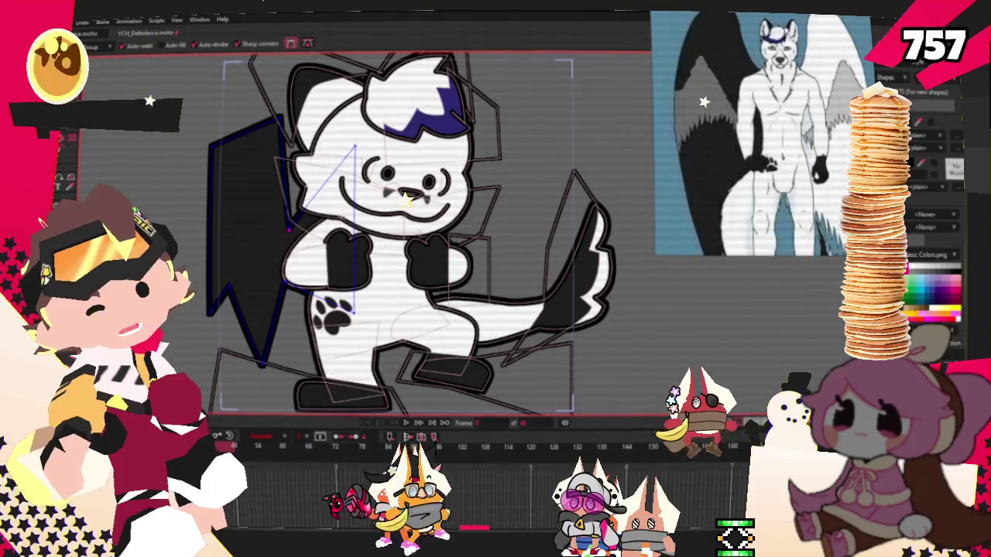
key(c)
drag(255, 348, 266, 347)
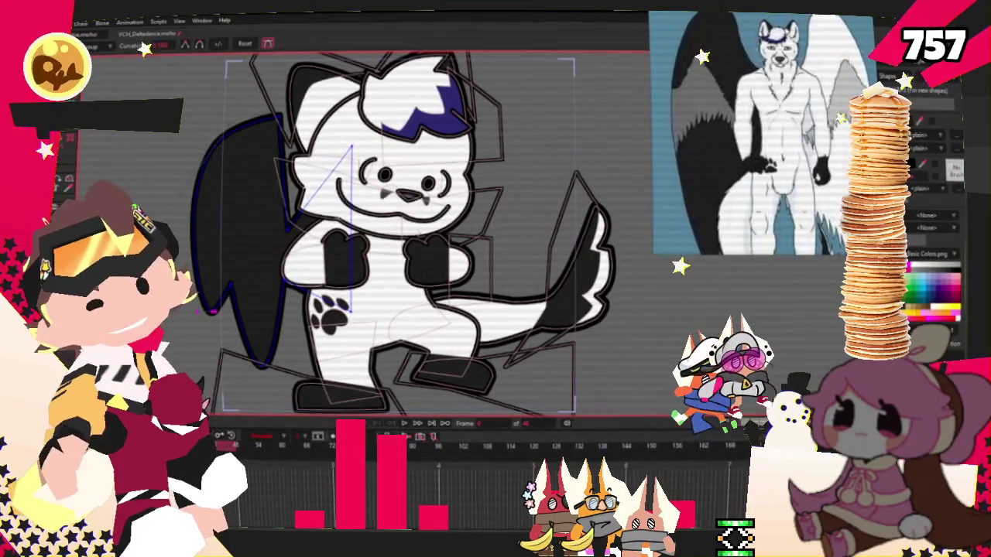
- Drag the wing's lower points to round its bottom curve and lower-right lobe
key(t)
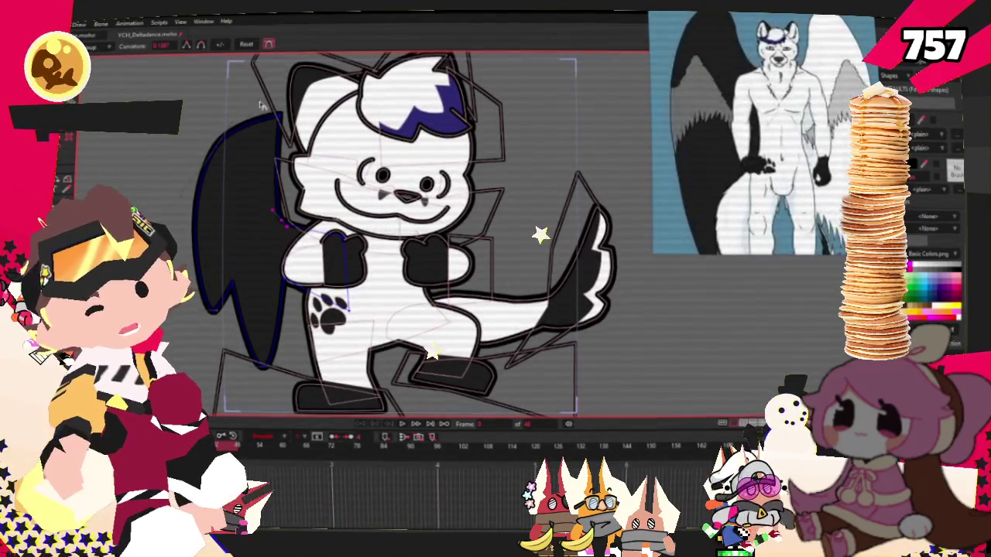
key(t)
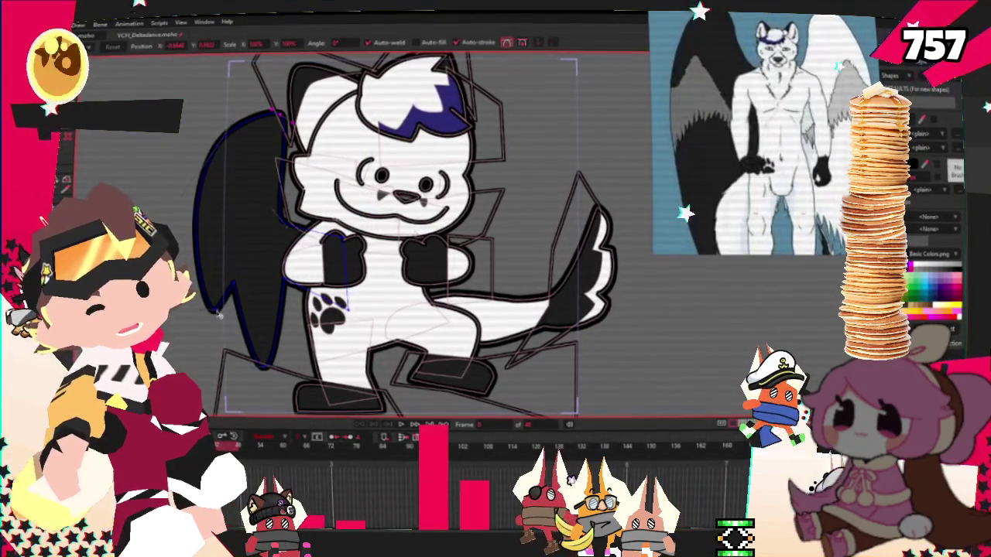
drag(219, 316, 225, 331)
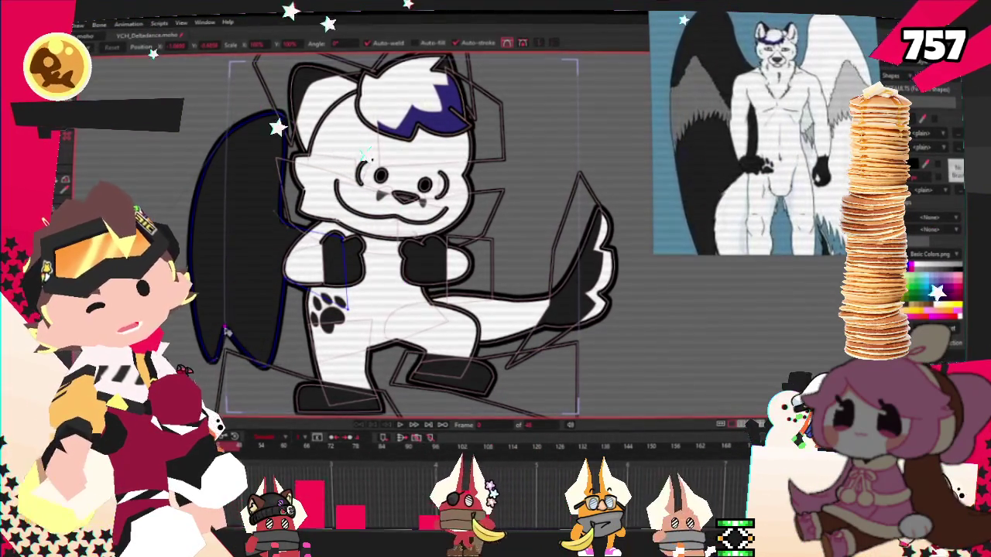
drag(265, 369, 270, 377)
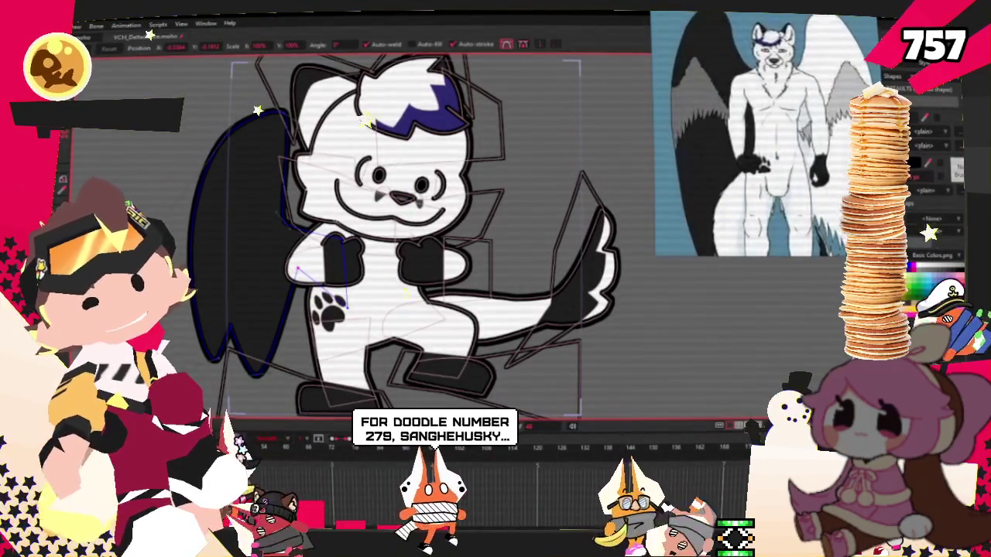
- Try the Add Point and Curvature tools on the wing, then return to Transform Points
key(a)
scroll(283, 290, up, 1)
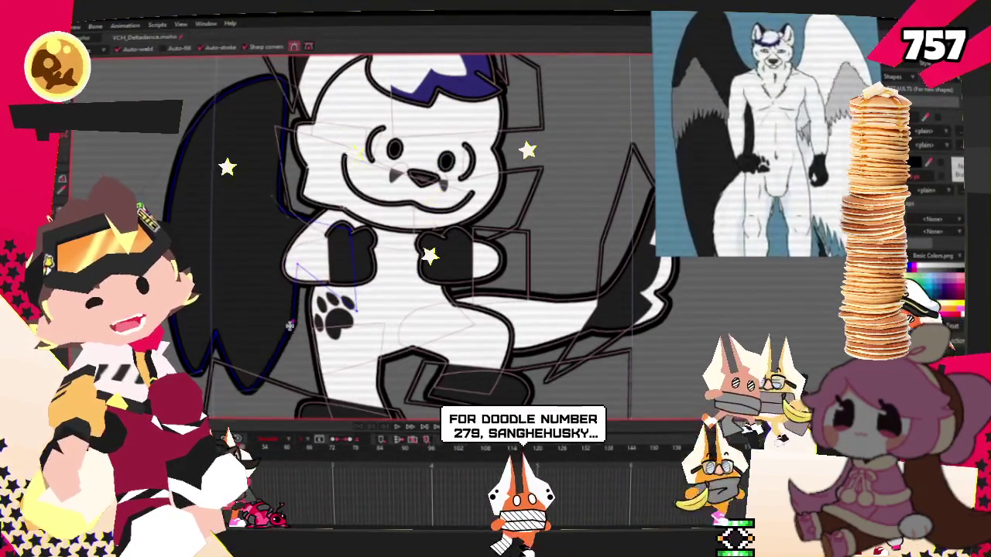
key(c)
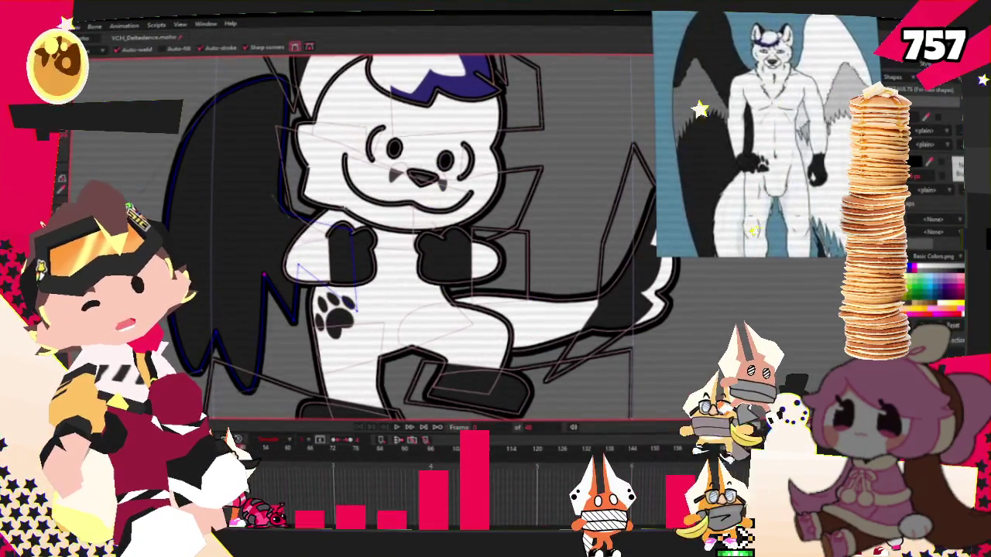
scroll(151, 91, up, 1)
scroll(152, 91, down, 2)
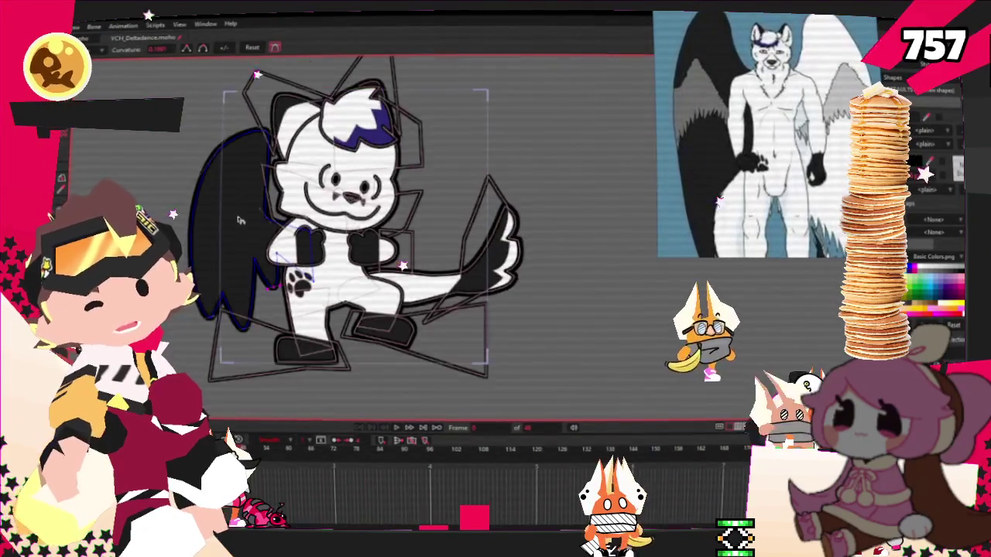
scroll(152, 90, up, 2)
scroll(151, 90, down, 1)
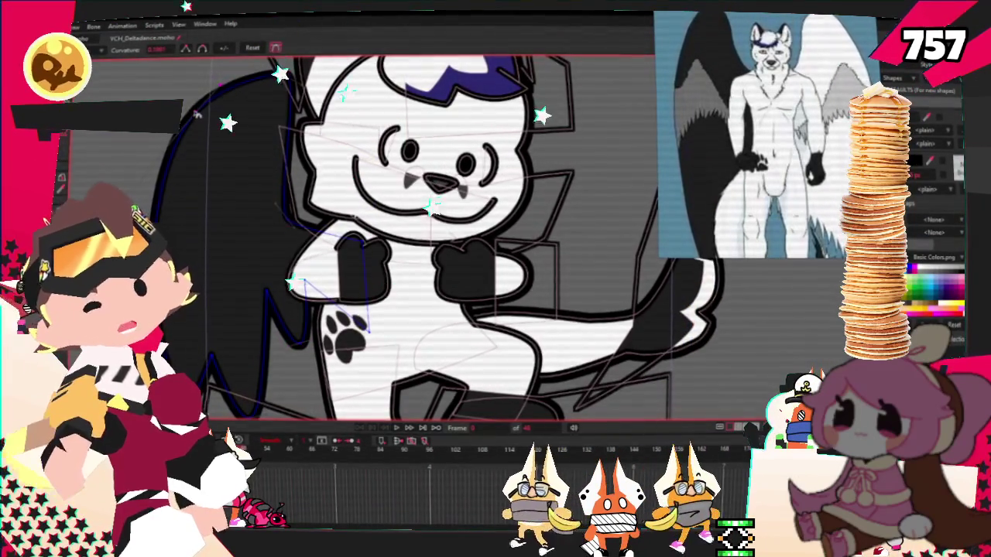
key(t)
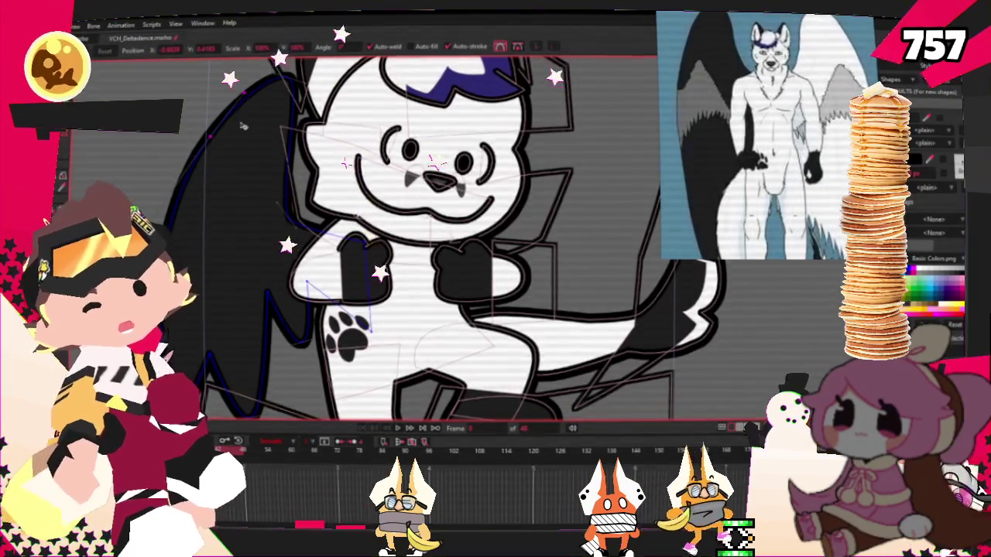
scroll(243, 118, down, 3)
scroll(244, 117, up, 1)
scroll(352, 213, down, 2)
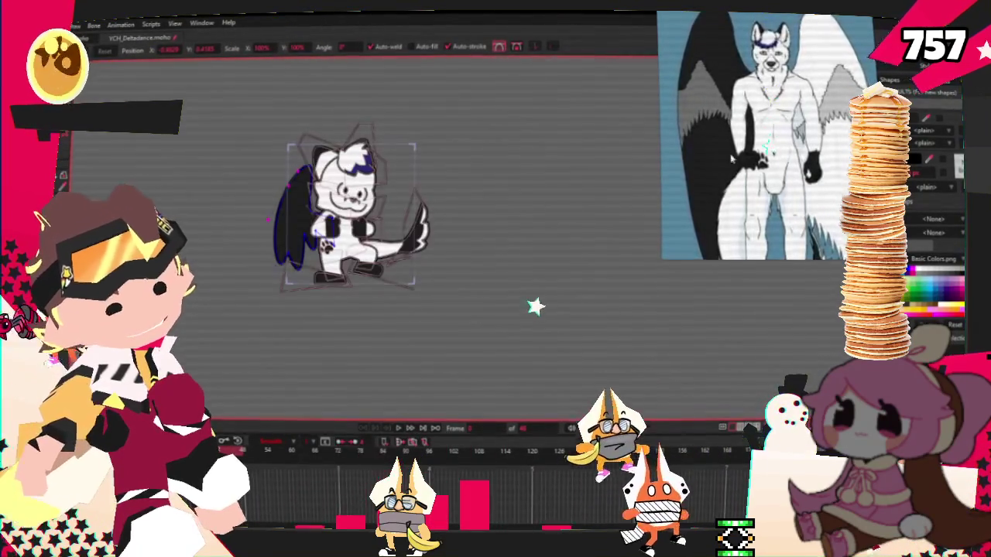
scroll(299, 250, up, 3)
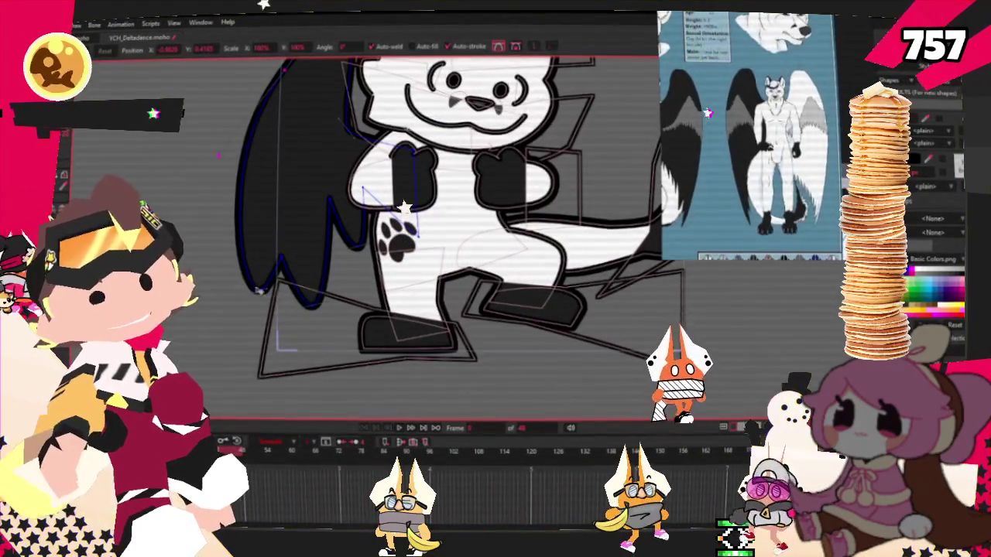
- Play the dance animation and show the bones to check the wing
click(399, 428)
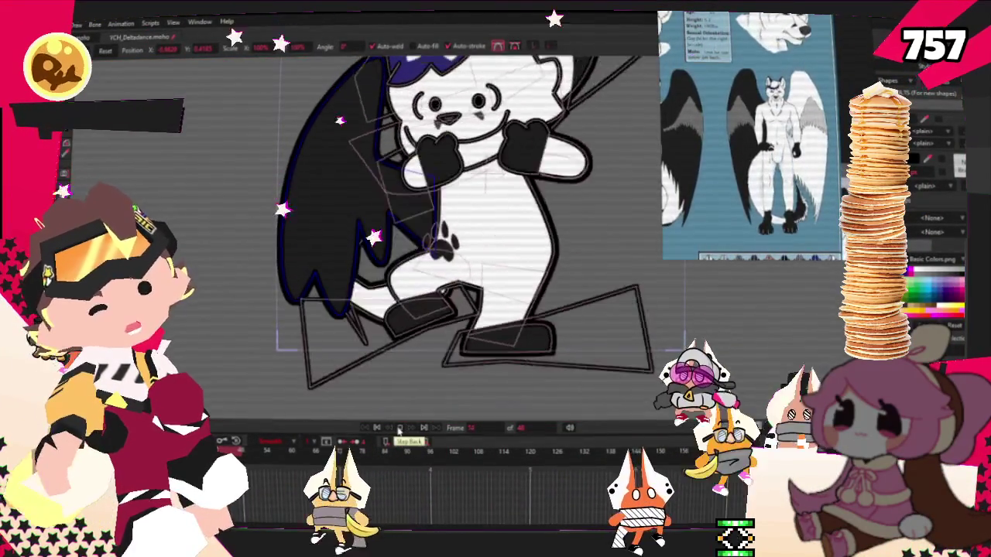
scroll(429, 310, down, 3)
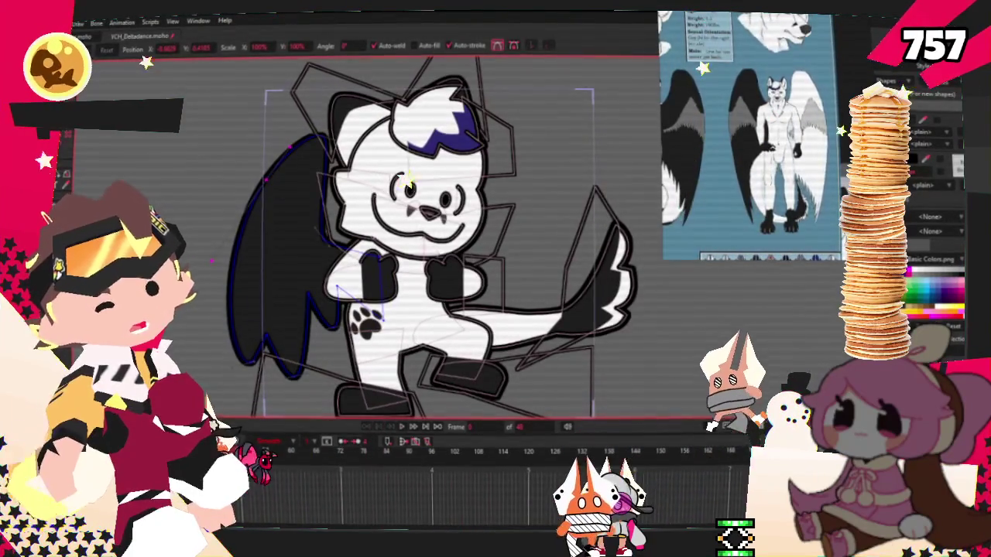
key(b)
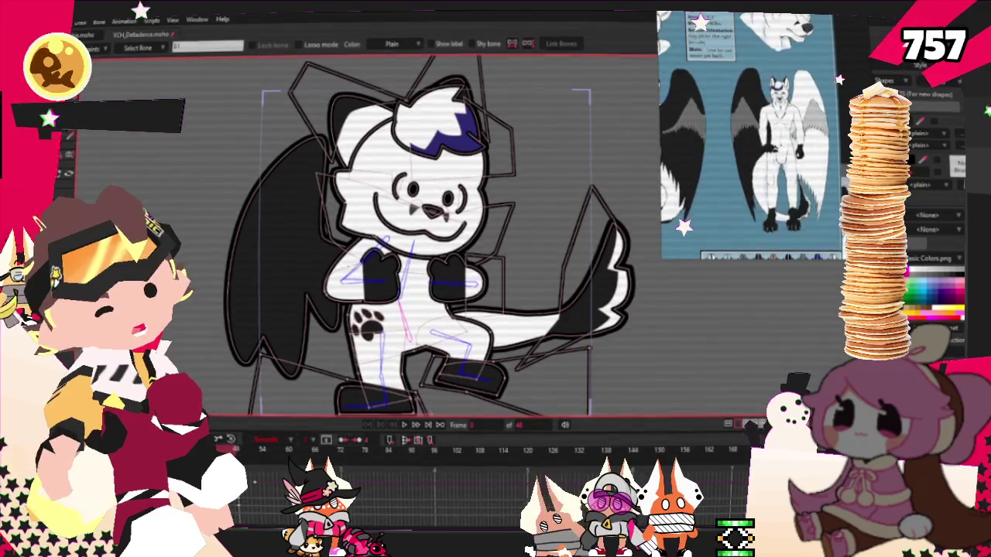
- Select all the wing points and copy them to the fox's right side
key(t)
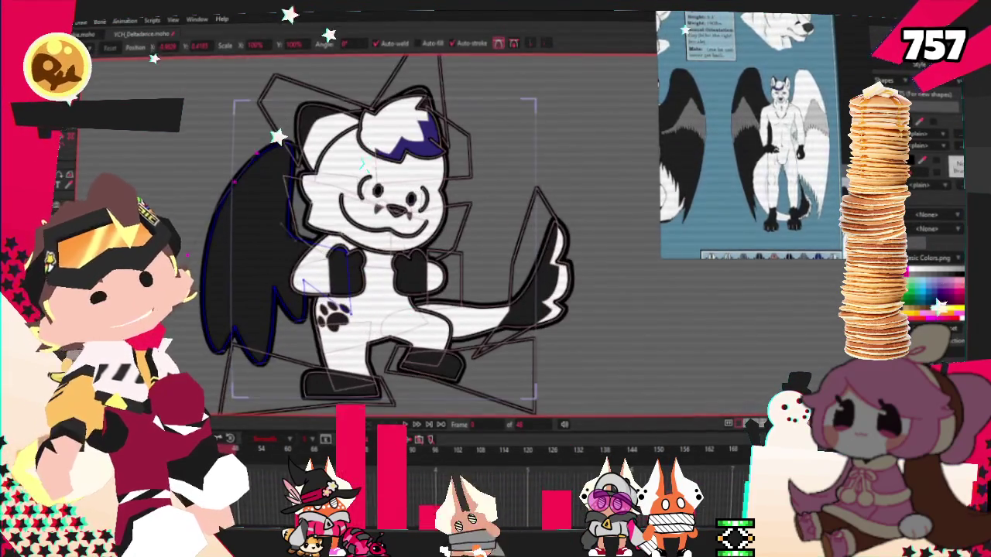
key(z)
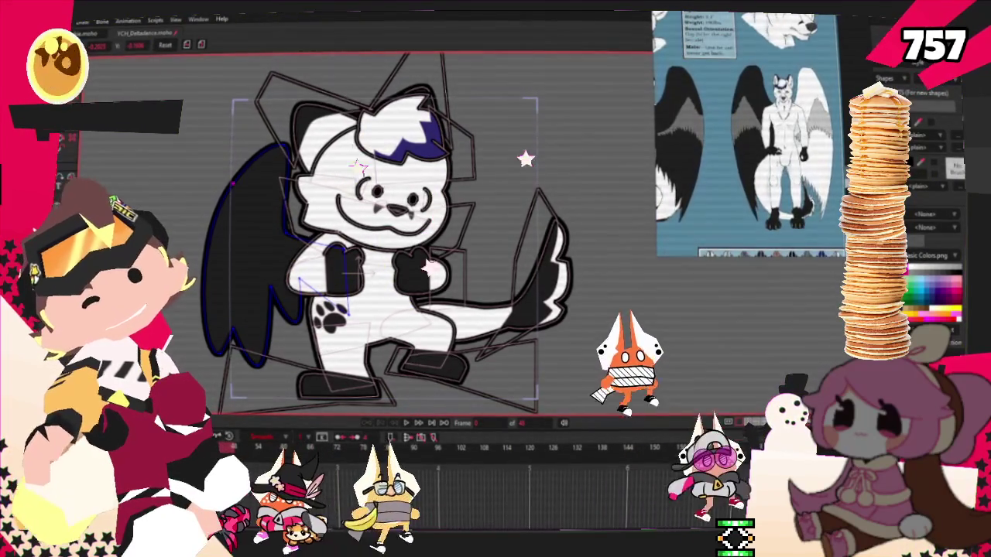
scroll(429, 336, up, 3)
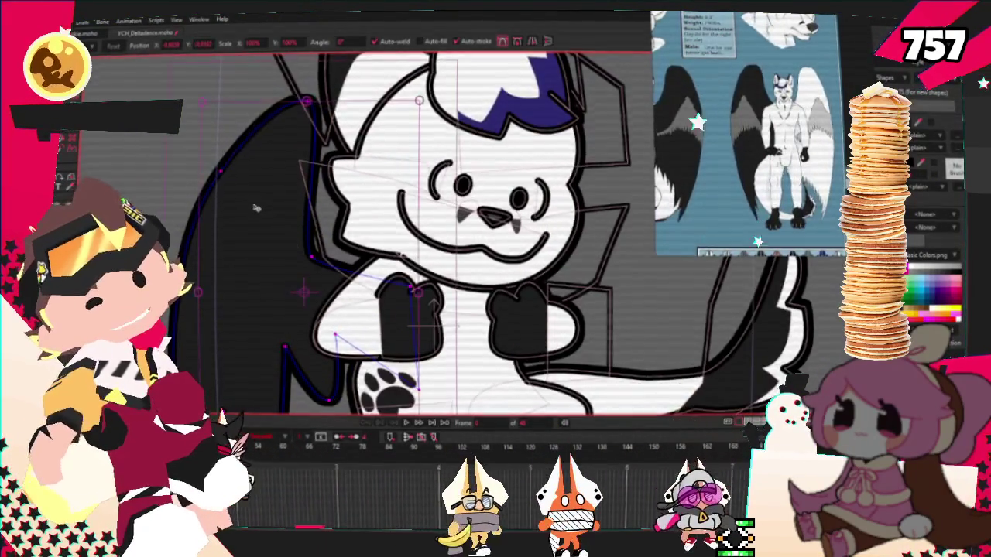
scroll(430, 336, down, 4)
key(t)
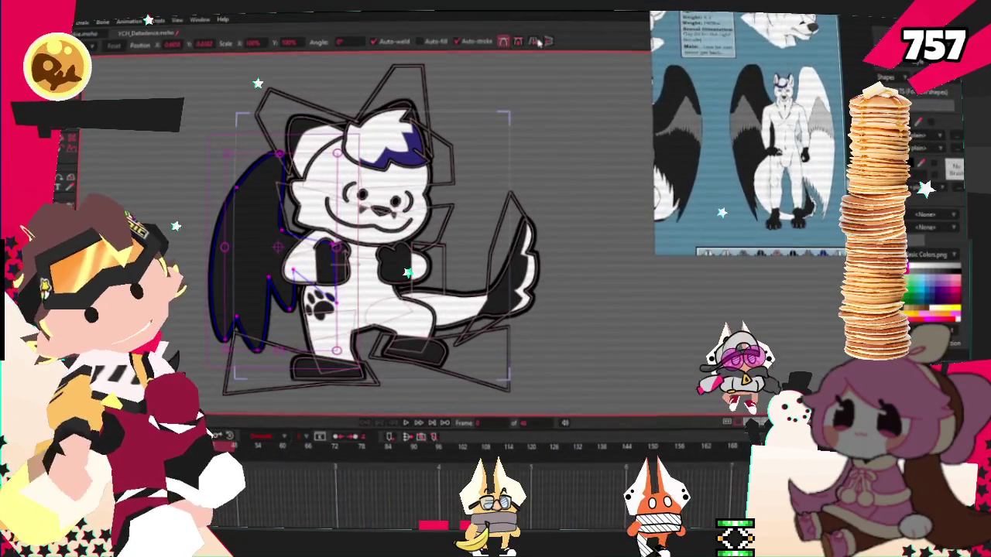
scroll(503, 261, up, 2)
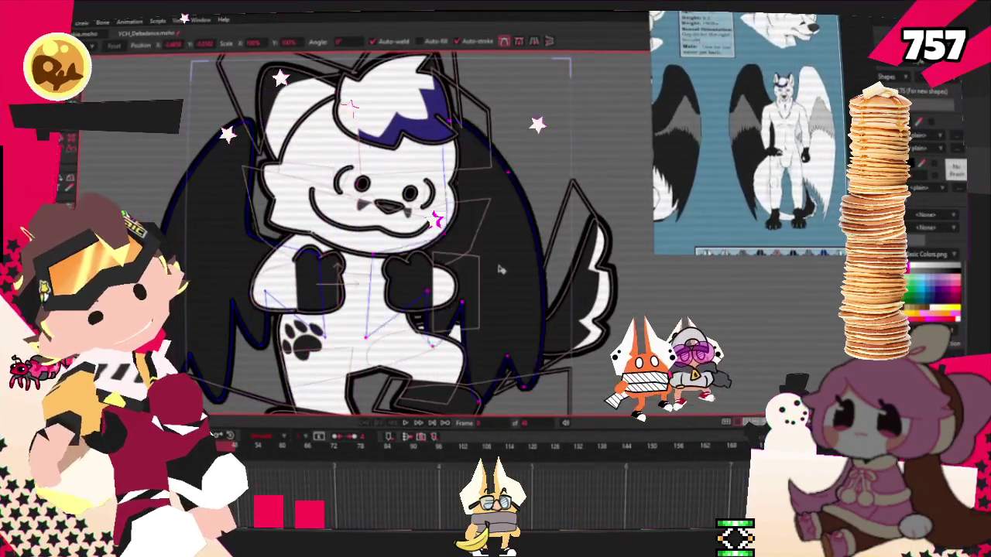
key(ctrl+a)
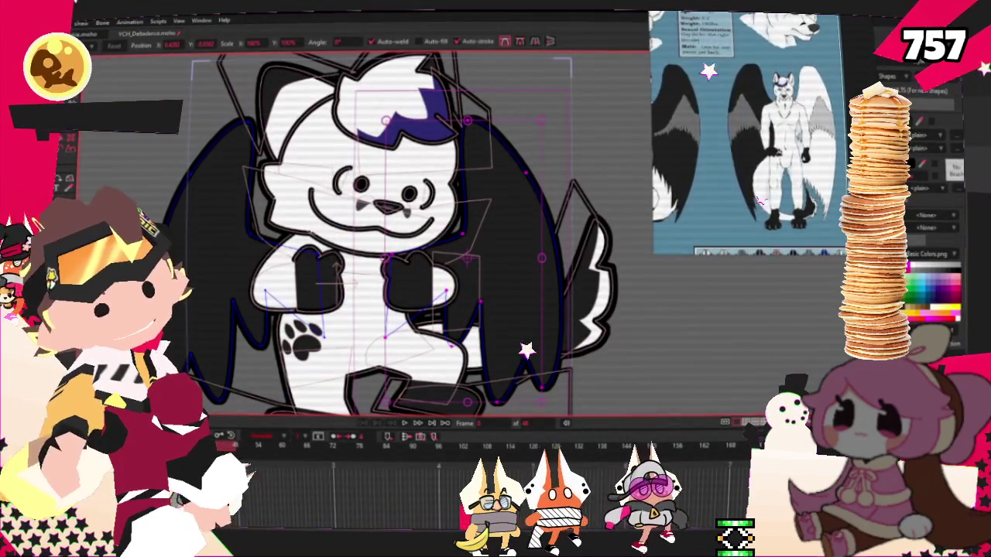
key(q)
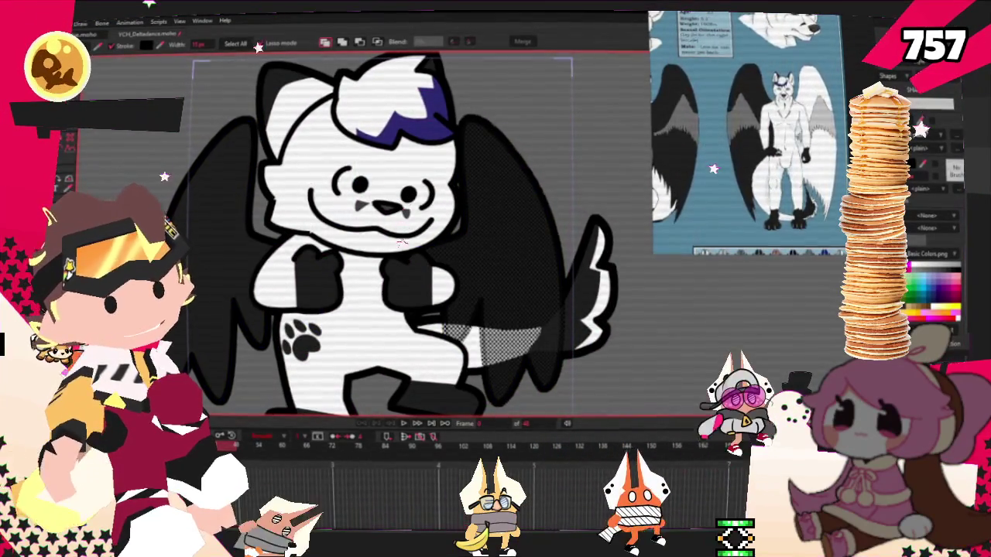
- Set the right wing's fill colour to white
click(503, 232)
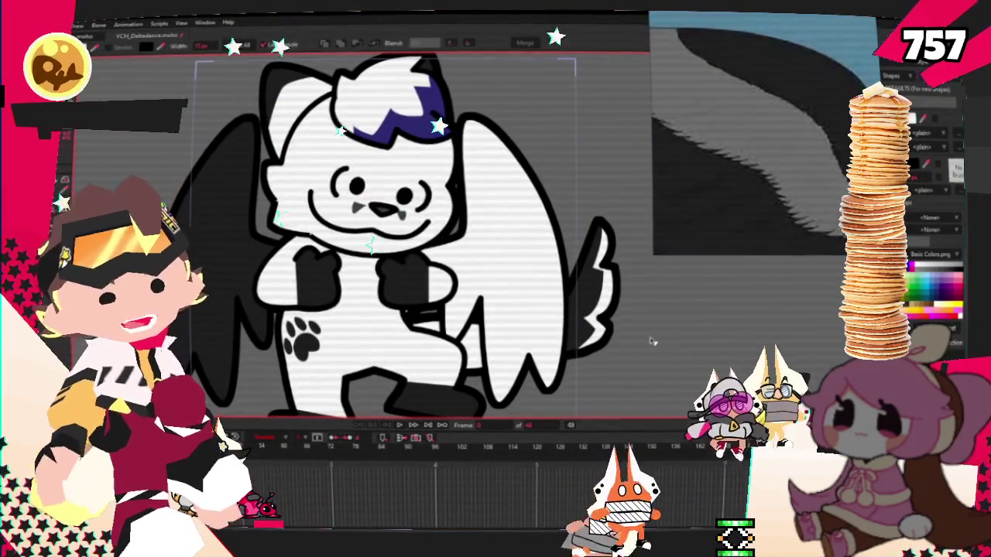
key(e)
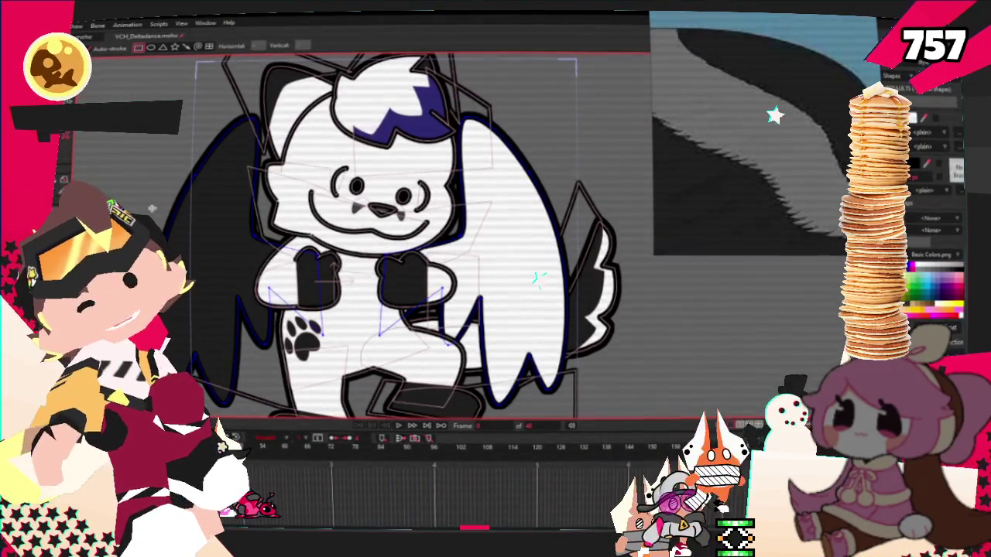
key(b)
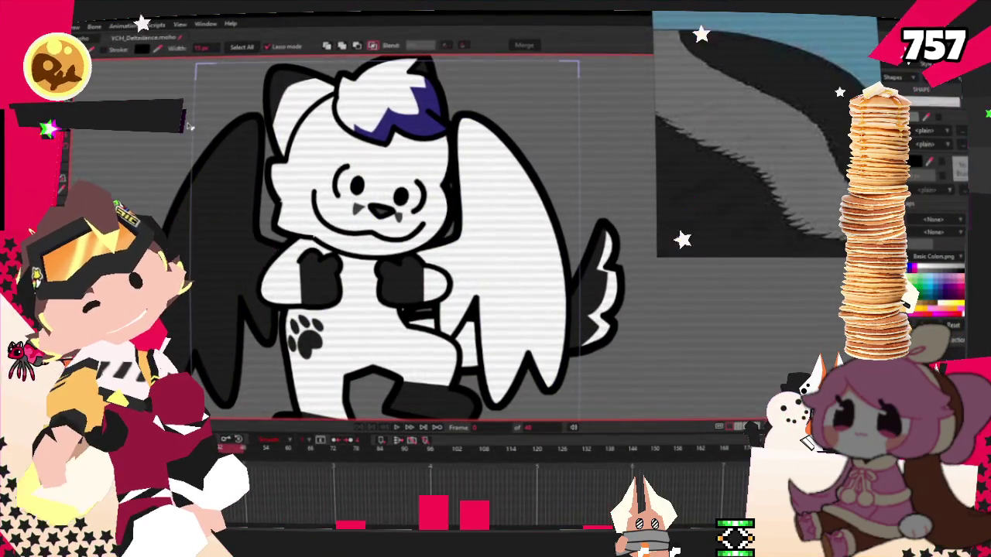
- Select all points to adjust the wings, then play the dance to preview them
key(a)
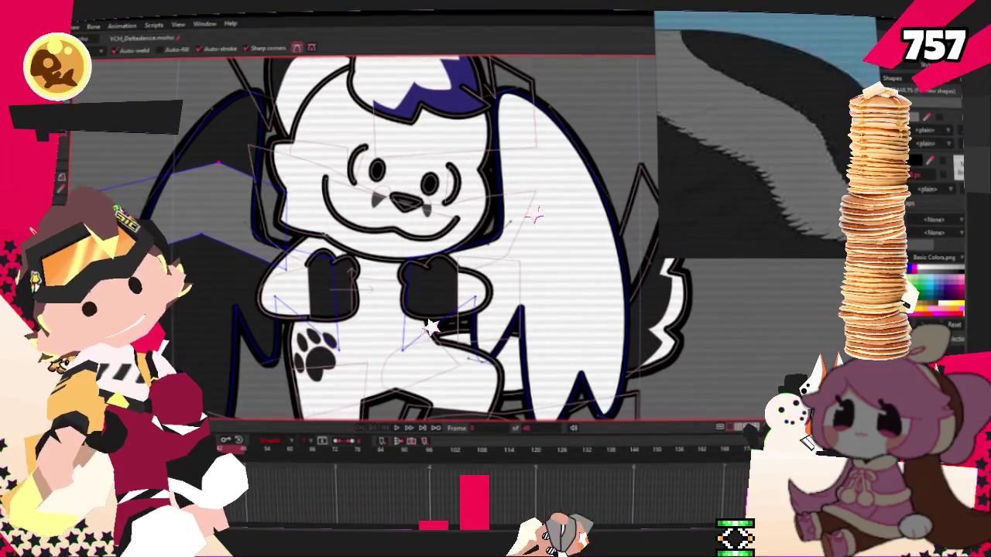
key(t)
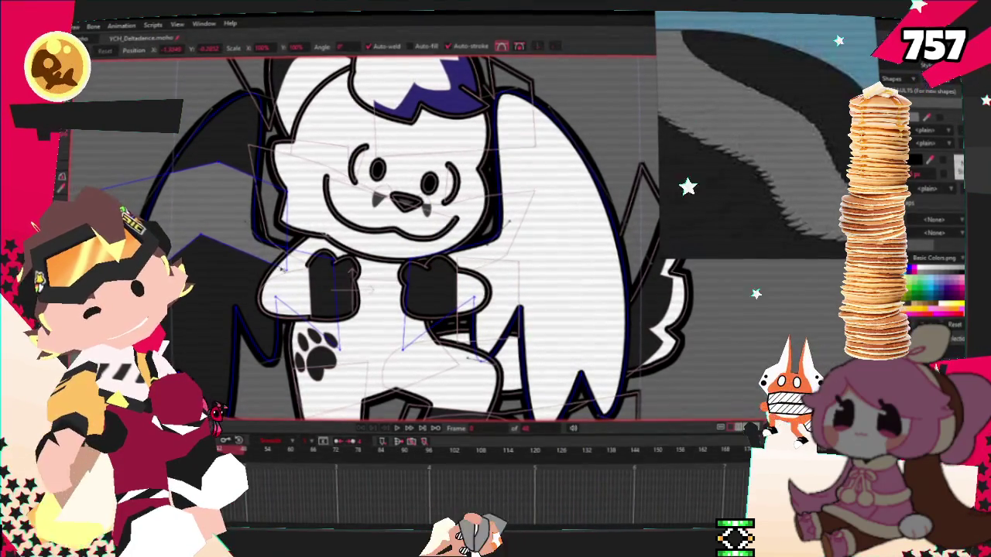
scroll(200, 182, down, 2)
key(ctrl+a)
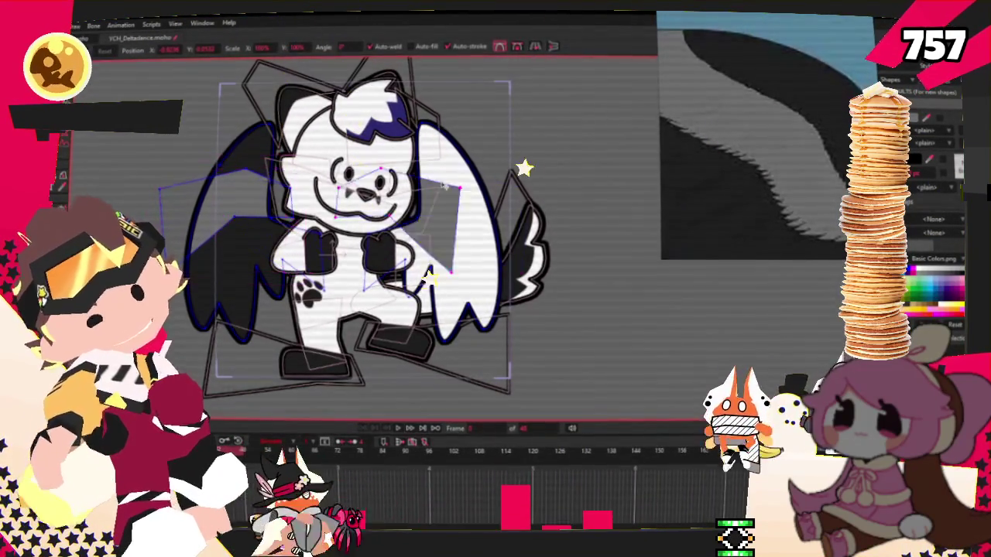
scroll(445, 202, down, 1)
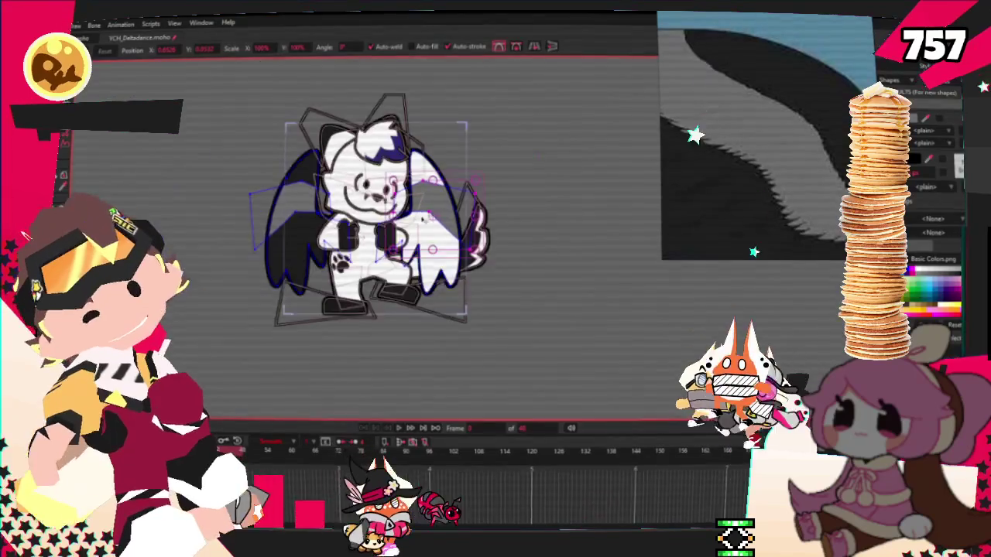
scroll(427, 227, up, 2)
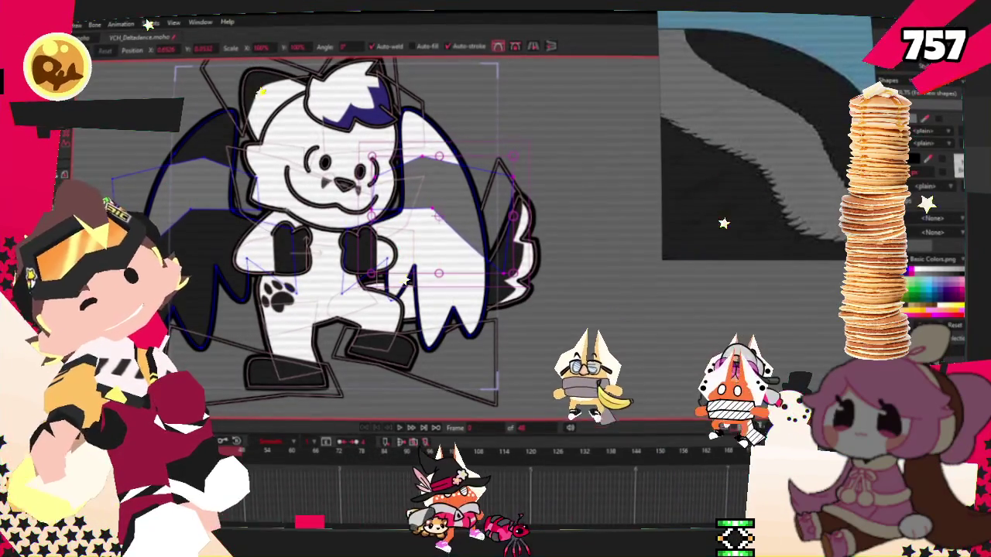
key(c)
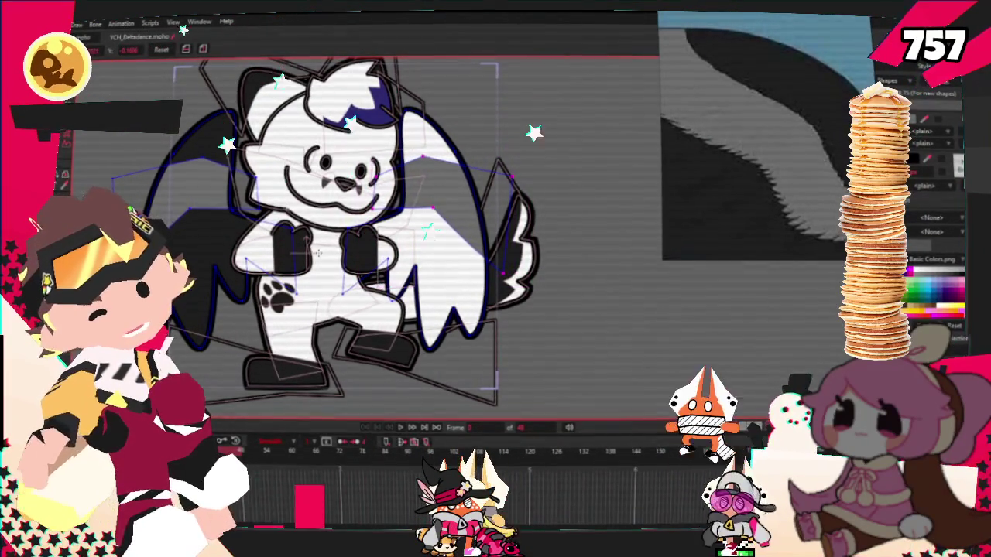
key(space)
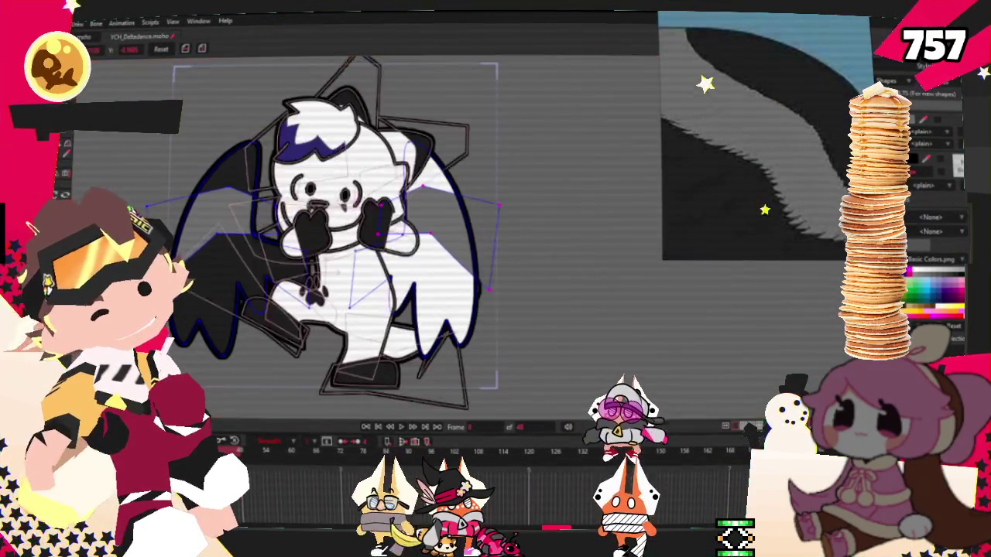